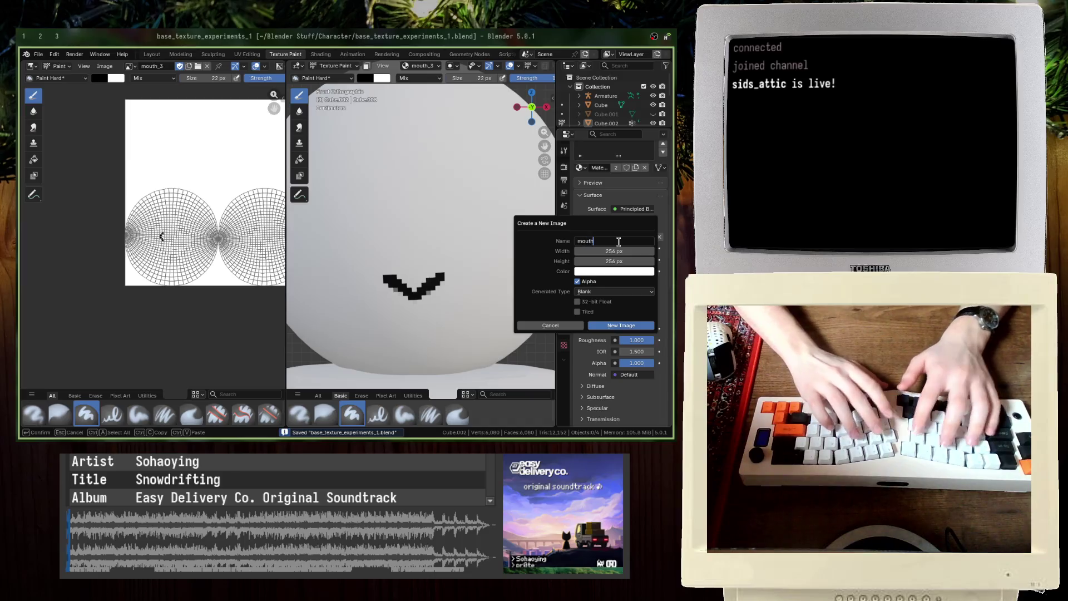
Step: Create the blank mouth_4 texture, maximize the 3D view, and try a black mouth stroke
key("Return")
key("ctrl+space")
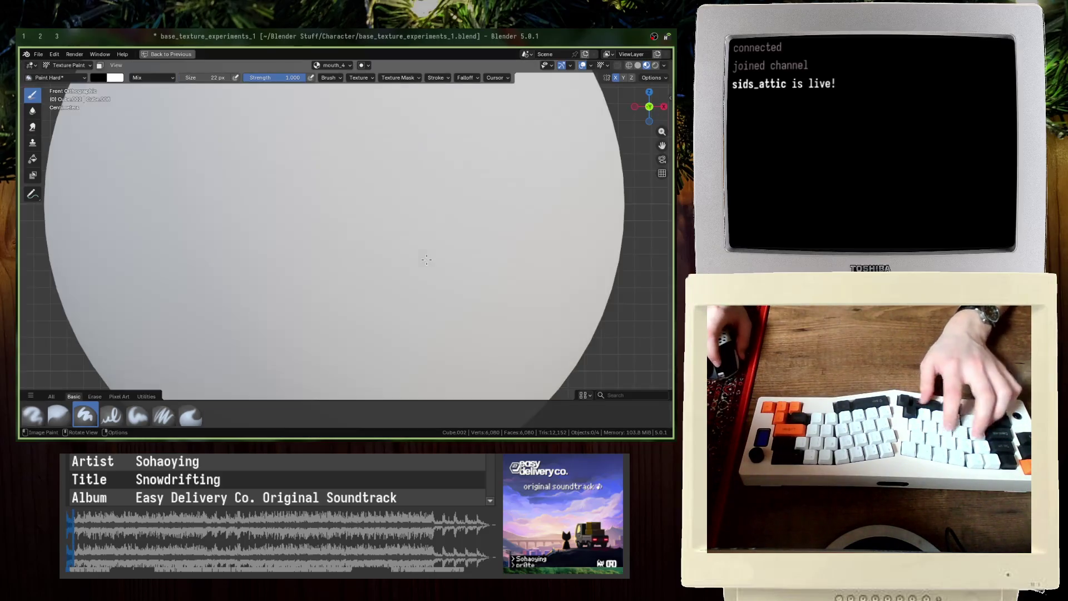
left_click_drag(306, 293, 359, 292)
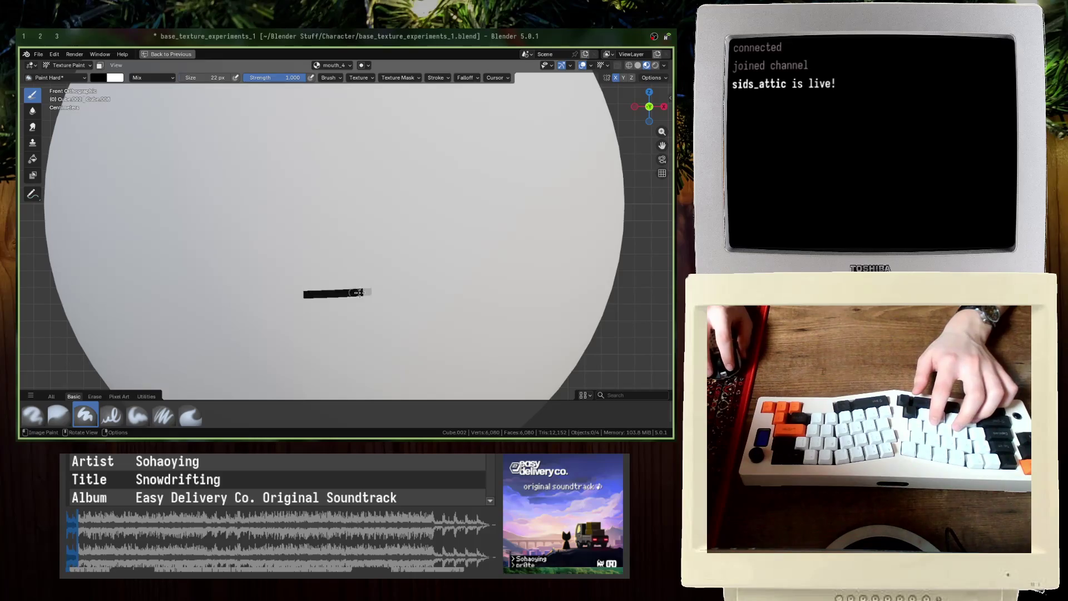
key("ctrl+z")
scroll(299, 293, "down", 3)
key("ctrl+shift+z")
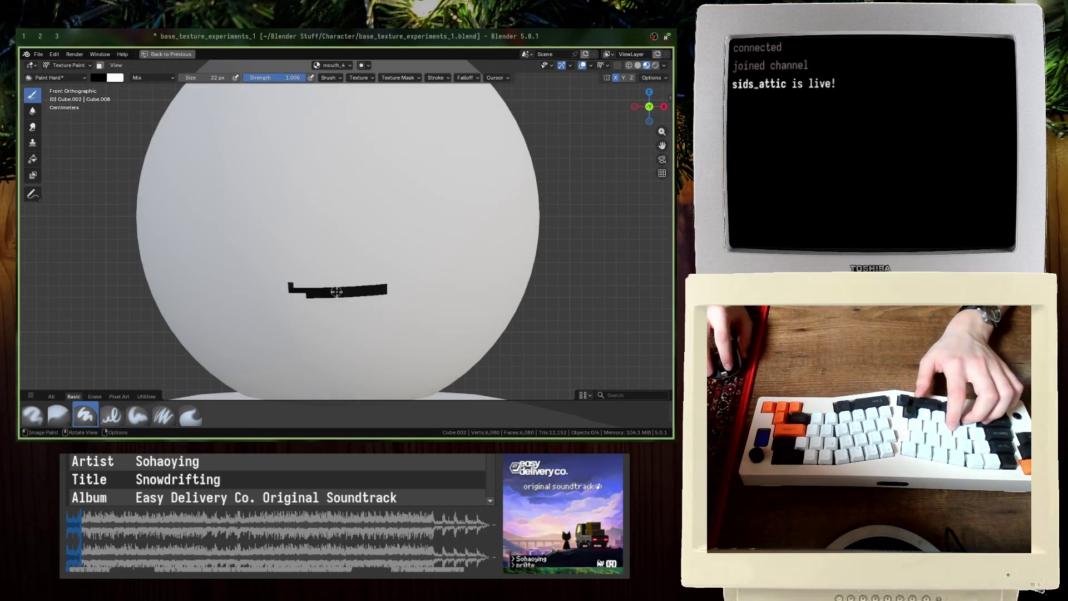
mouse_move(324, 293)
left_mouse_down()
mouse_move(367, 294)
mouse_move(298, 298)
mouse_move(376, 285)
mouse_move(299, 301)
left_mouse_up()
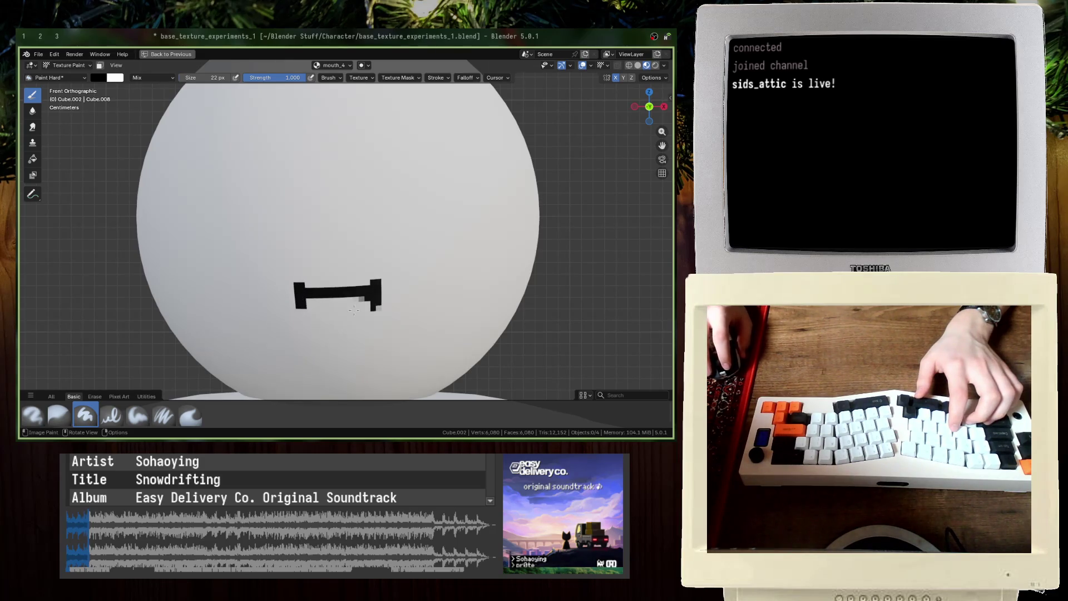
key("ctrl+z")
key("ctrl+z")
key("ctrl+z")
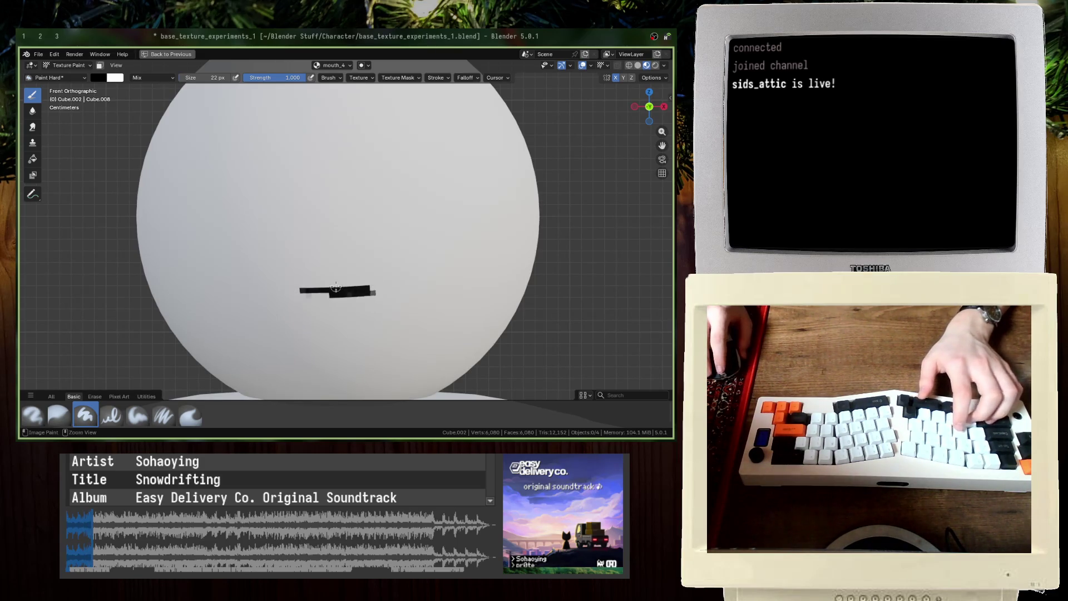
scroll(336, 287, "down", 1)
Step: Enlarge the brush and test new horizontal mouth strokes across the sphere
key("ctrl+z")
mouse_move(203, 77)
left_mouse_down()
mouse_move(222, 78)
mouse_move(195, 78)
left_mouse_up()
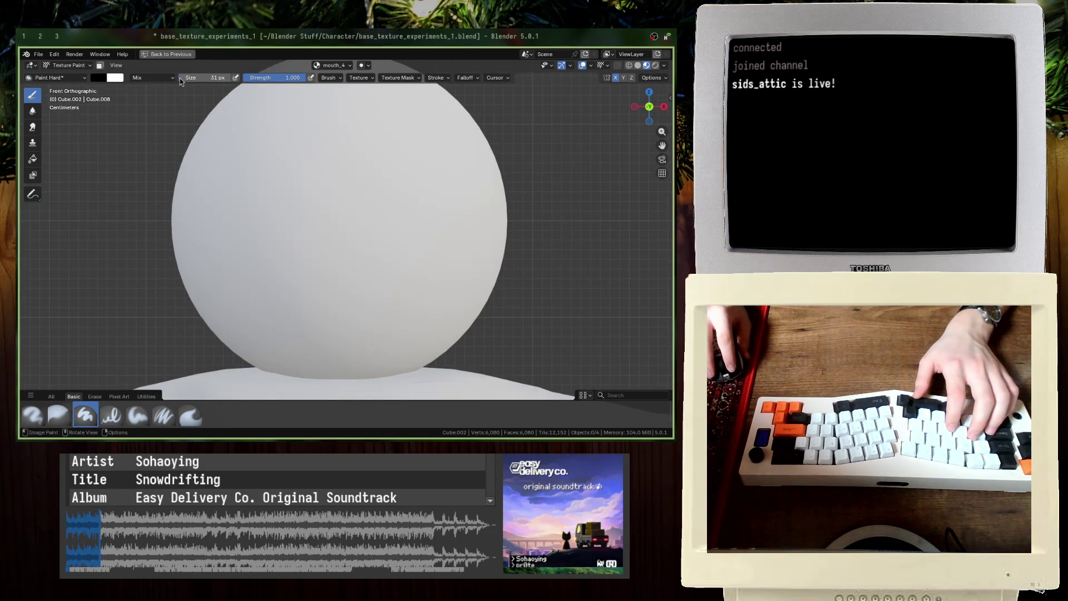
mouse_move(323, 284)
left_mouse_down()
mouse_move(376, 281)
mouse_move(307, 291)
left_mouse_up()
key("ctrl+z")
scroll(348, 291, "up", 2)
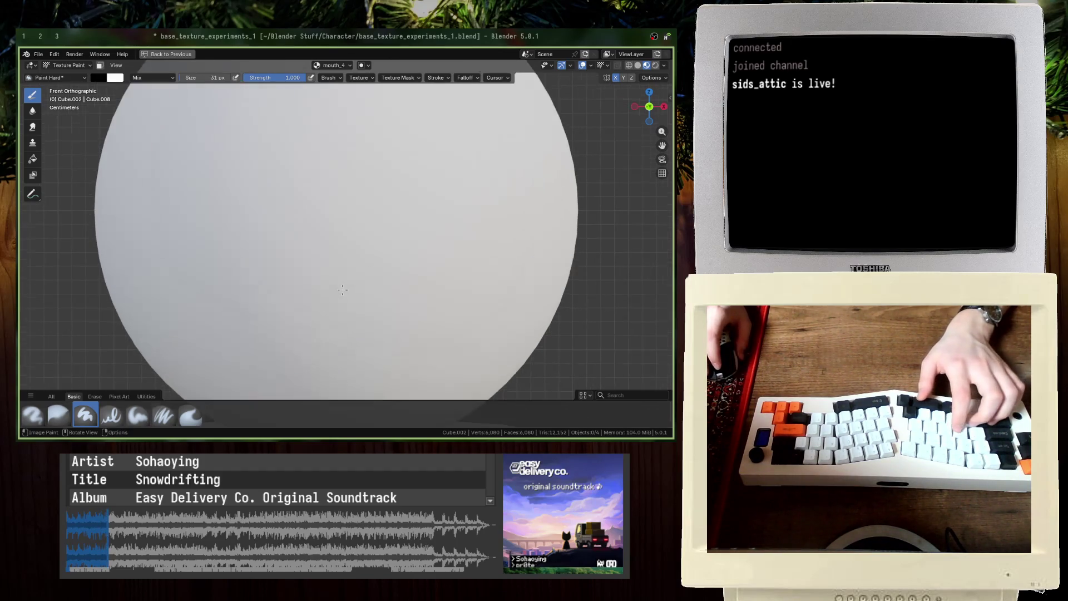
key("ctrl+shift+z")
key("ctrl+z")
mouse_move(284, 303)
left_mouse_down()
mouse_move(338, 302)
mouse_move(285, 310)
left_mouse_up()
Step: Try a shorter bar mouth with end pieces, undo it all, and bring up the Pixel Art brushes
key("ctrl+z")
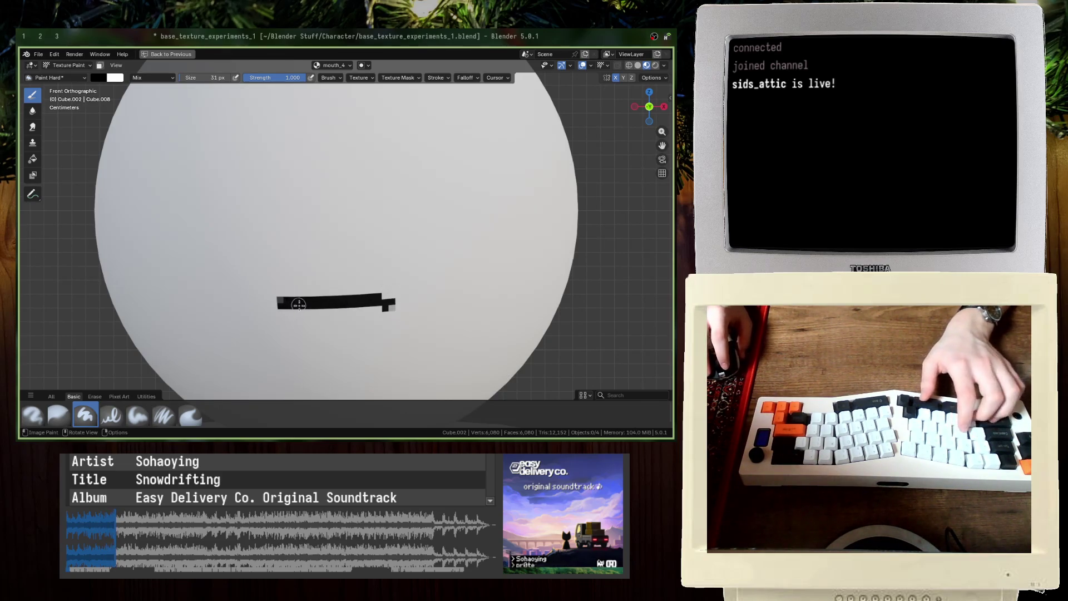
key("ctrl+z")
left_click_drag(361, 301, 299, 310)
key("ctrl+z")
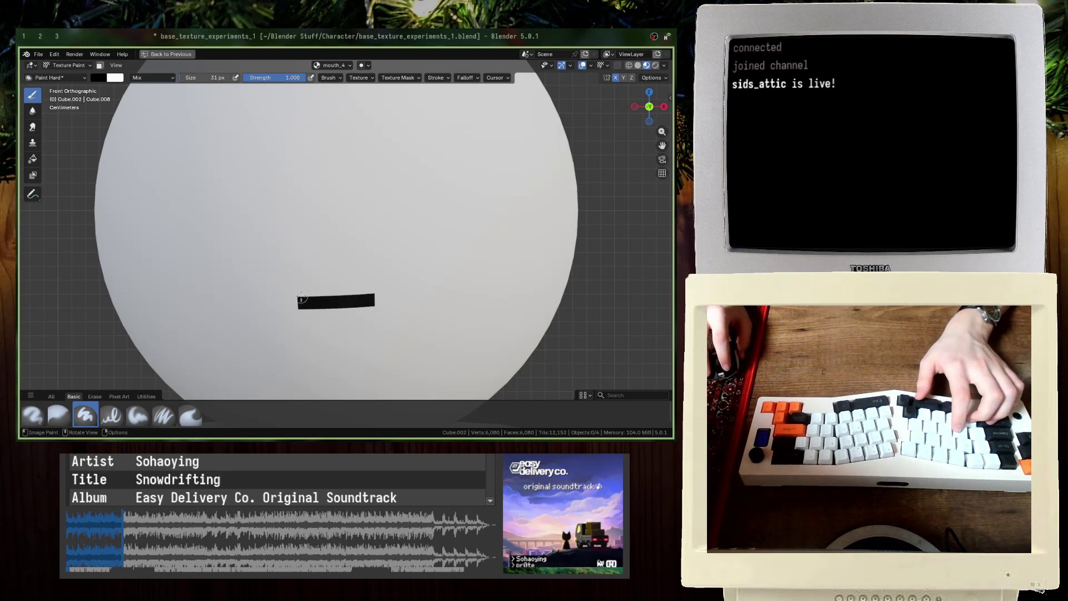
mouse_move(301, 301)
left_mouse_down()
mouse_move(300, 313)
mouse_move(298, 304)
left_mouse_up()
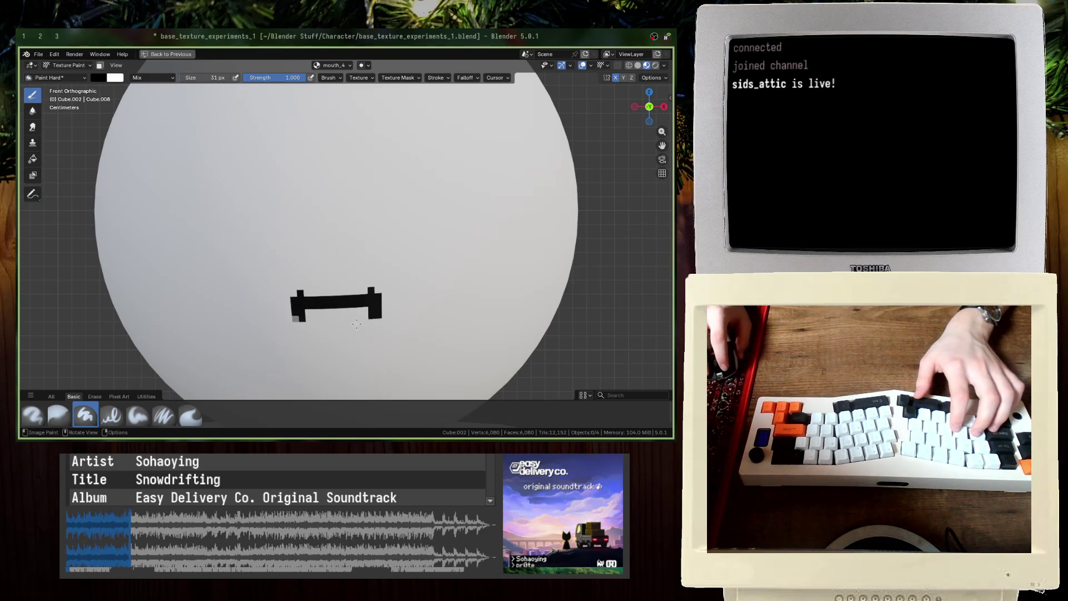
key("ctrl+z")
key("ctrl+z")
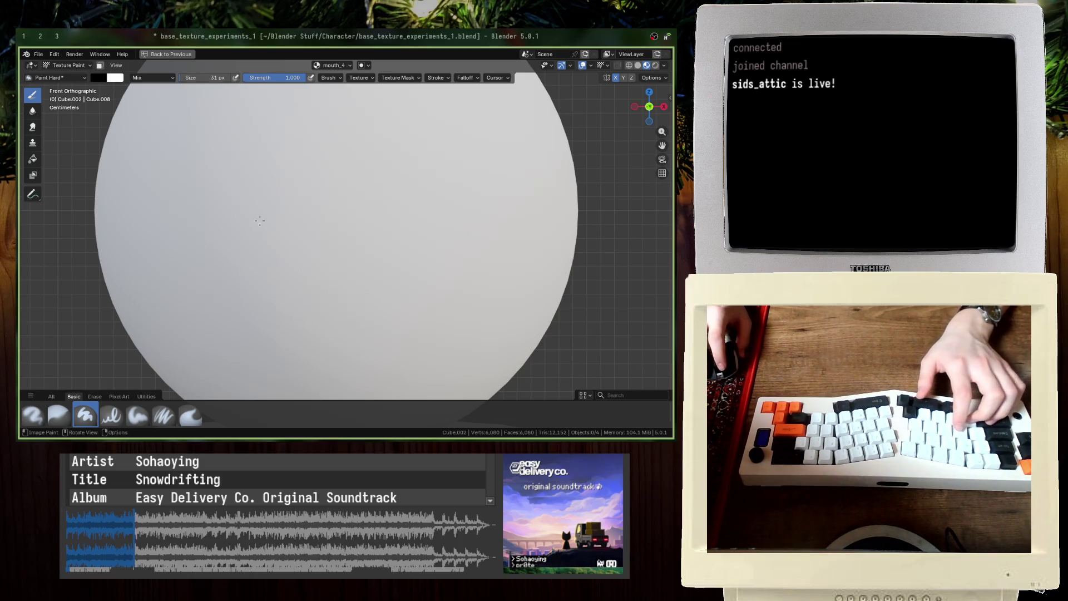
left_click(119, 396)
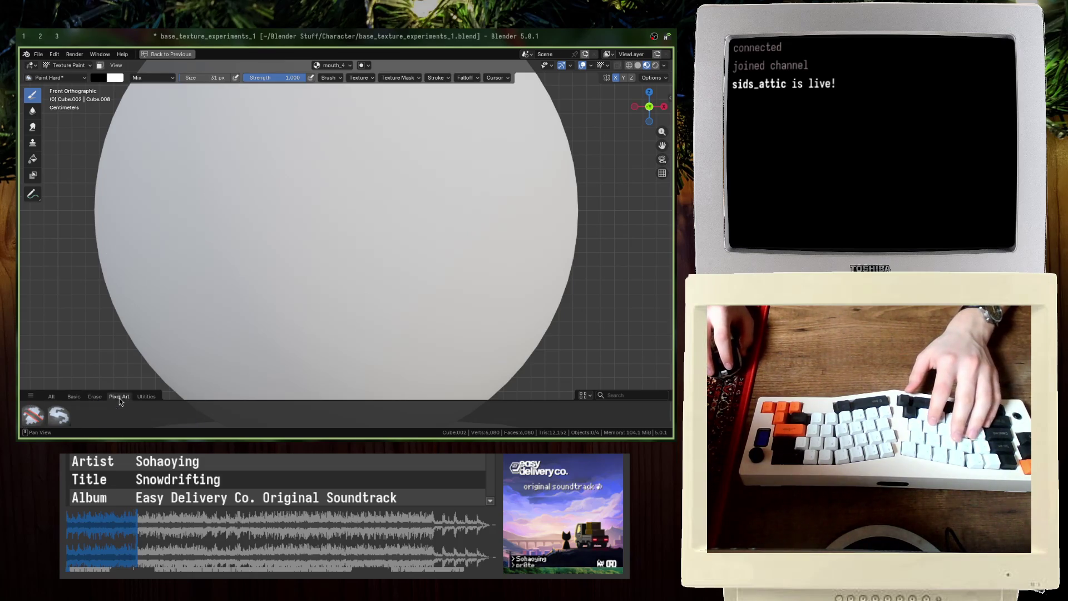
Step: With the Paint Pixel Art brush, paint a mirrored black bar mouth with raised end blocks
left_click(59, 415)
mouse_move(296, 288)
left_mouse_down()
mouse_move(329, 288)
mouse_move(290, 299)
mouse_move(296, 290)
mouse_move(297, 299)
left_mouse_up()
key("ctrl+z")
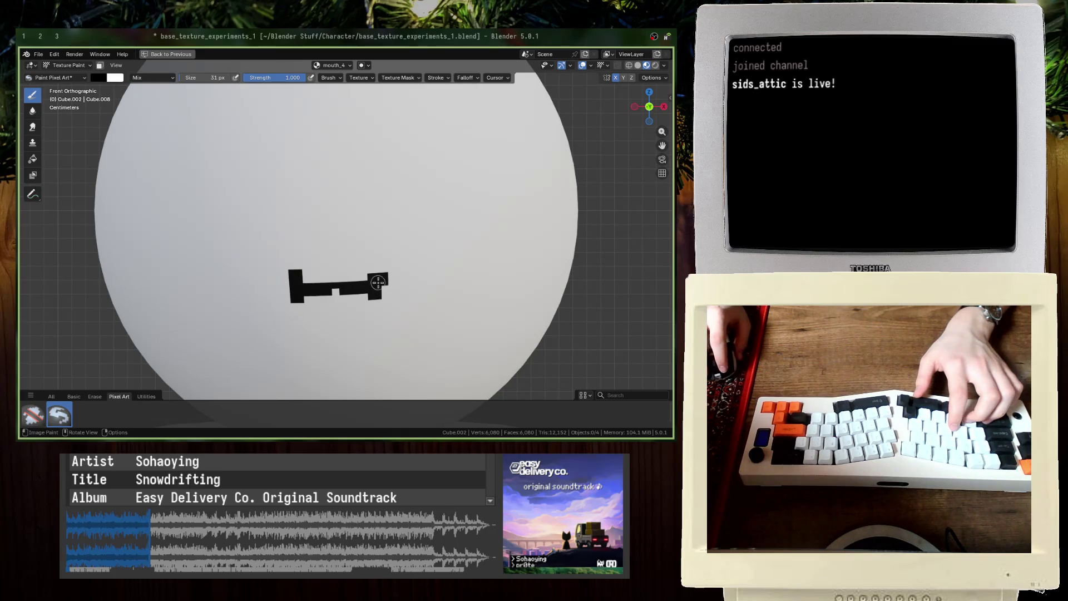
left_click_drag(374, 273, 374, 300)
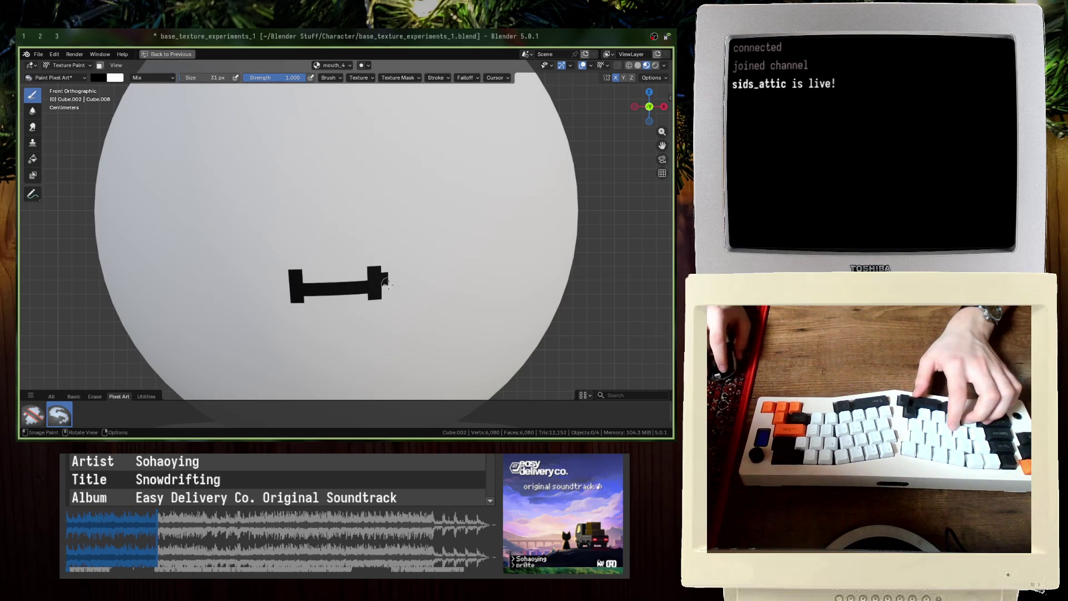
Step: Paint white over the stray nub, restore the split layout, and snap to front view
key("x")
left_click(388, 283)
scroll(388, 283, "down", 4)
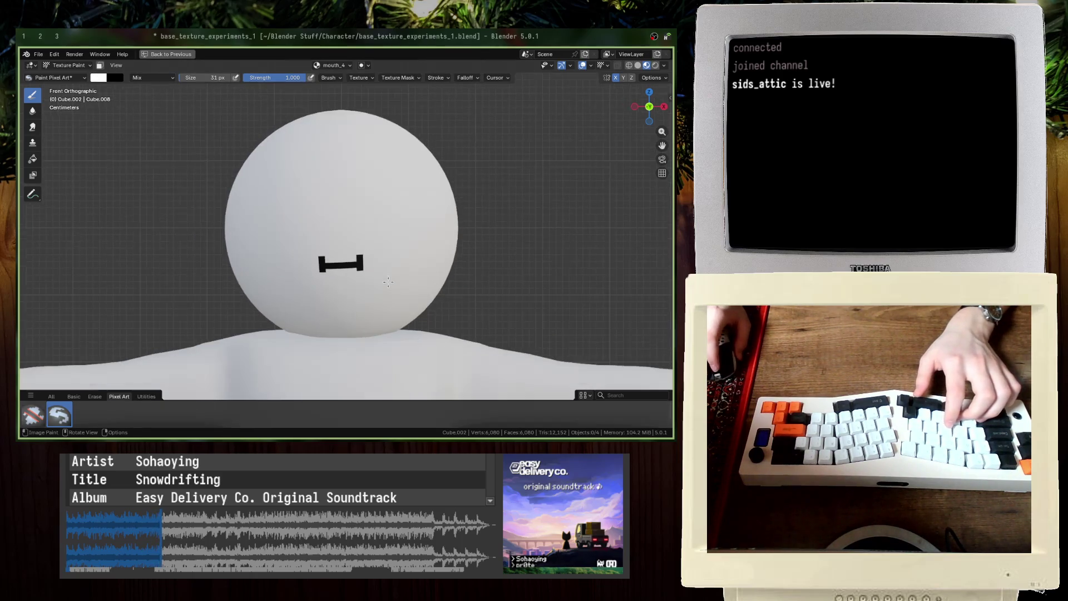
scroll(369, 262, "down", 2)
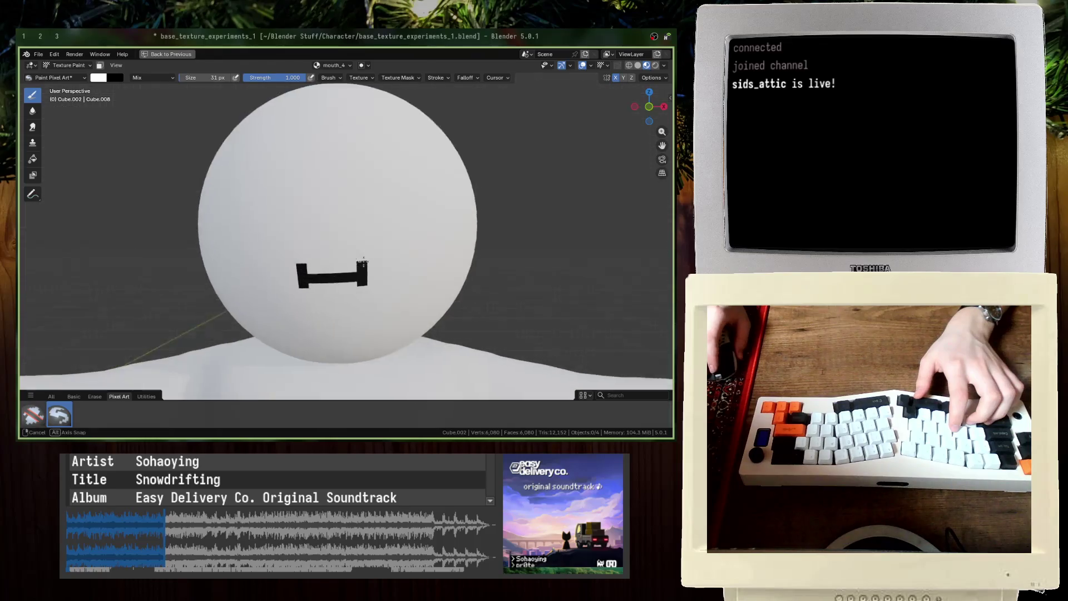
mouse_move(369, 262)
middle_mouse_down()
mouse_move(356, 258)
mouse_move(398, 247)
middle_mouse_up()
key("ctrl+space")
key("KP_1")
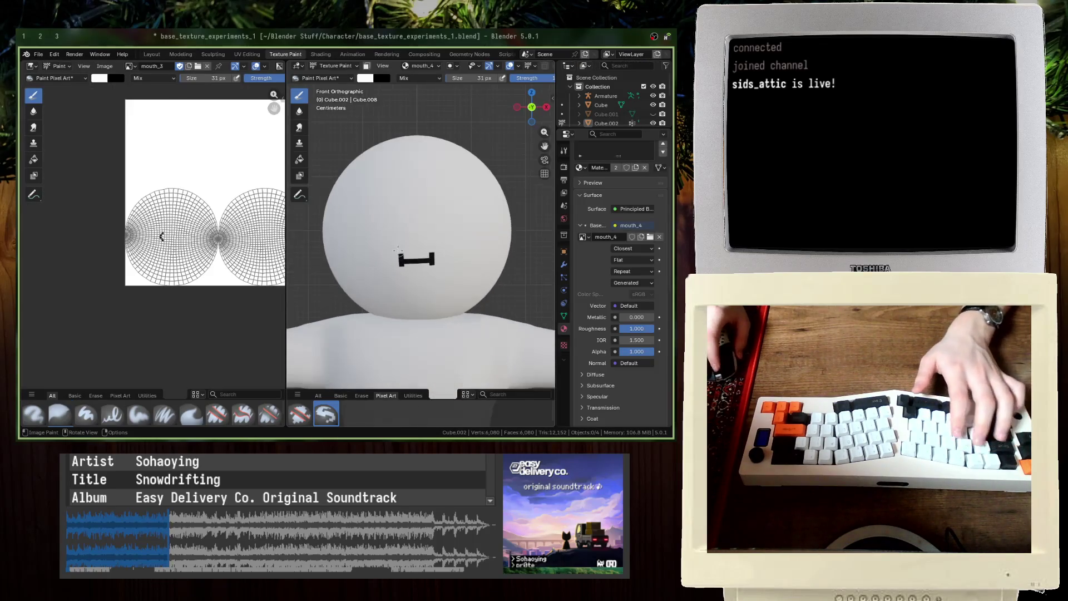
Step: Save base_texture_experiments_1.blend, check the mouth_4 undo state, and maximize the 3D view
key("ctrl+s")
scroll(418, 272, "up", 4)
scroll(419, 275, "up", 2)
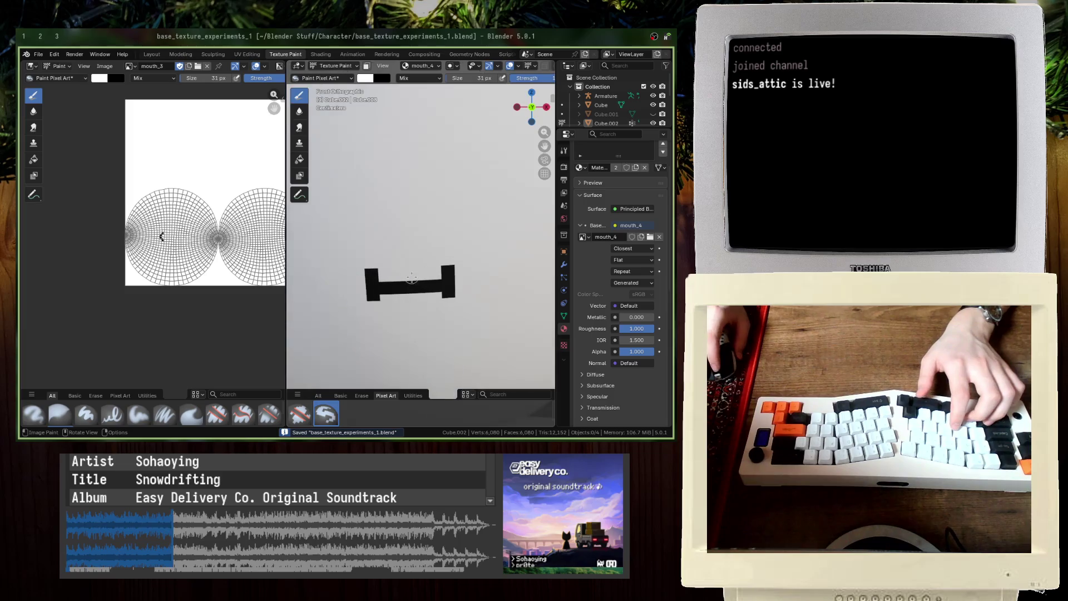
key("ctrl+z")
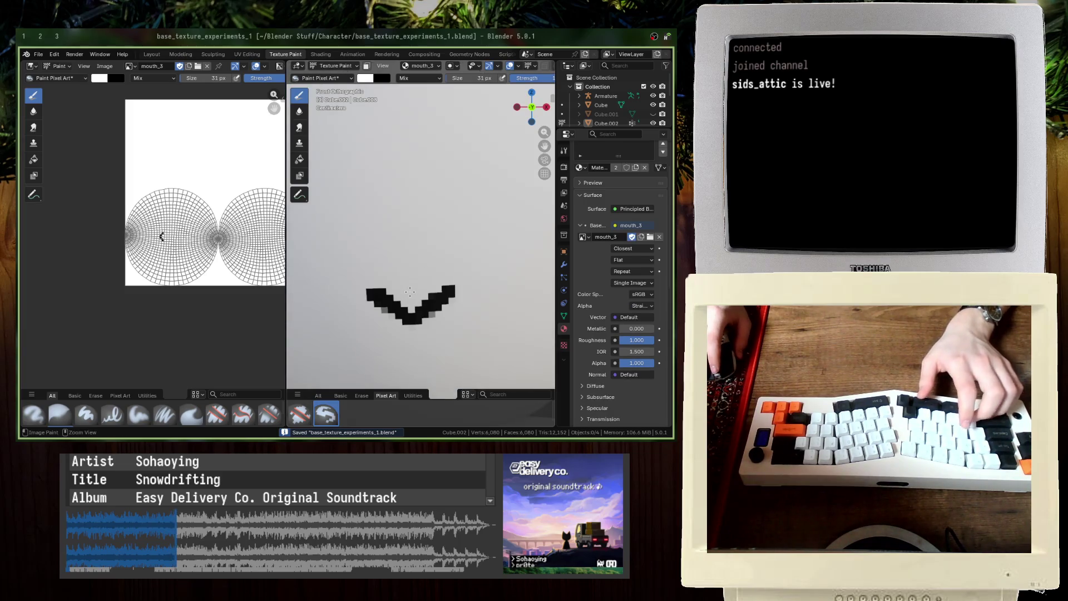
middle_click_drag(415, 315, 422, 266, "shift")
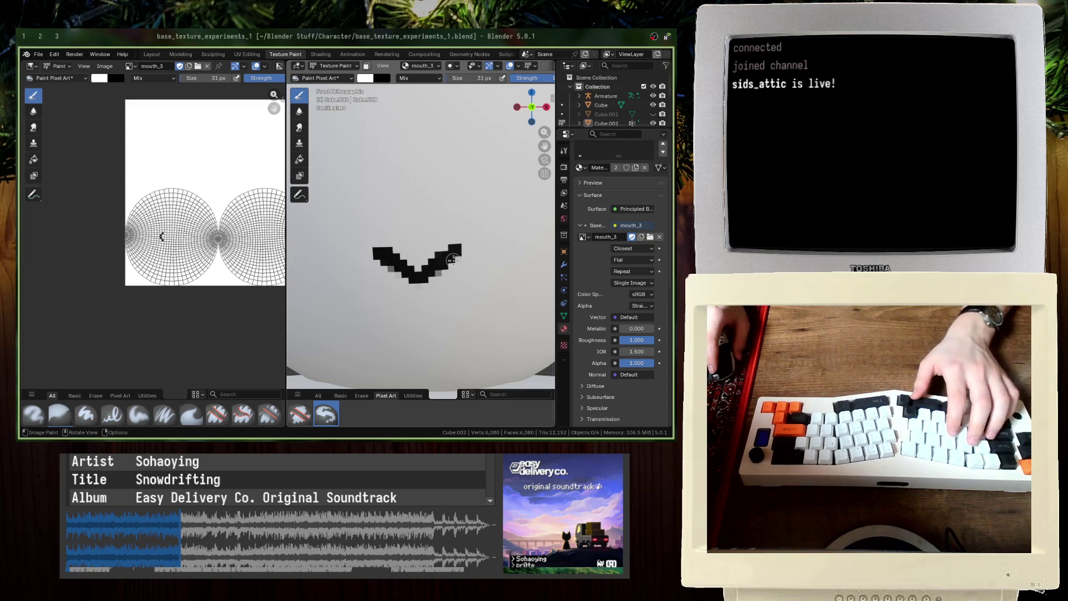
key("ctrl+shift+z")
key("ctrl+space")
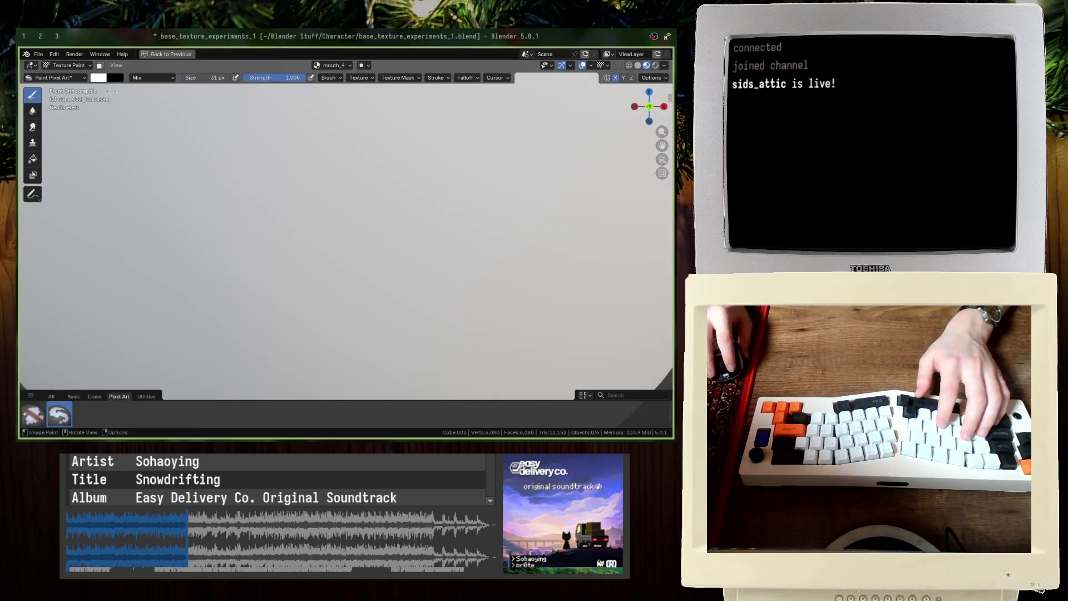
Step: Switch to black and try a horizontal mouth stroke with block ends, then undo the extras
key("x")
left_click_drag(262, 278, 417, 272)
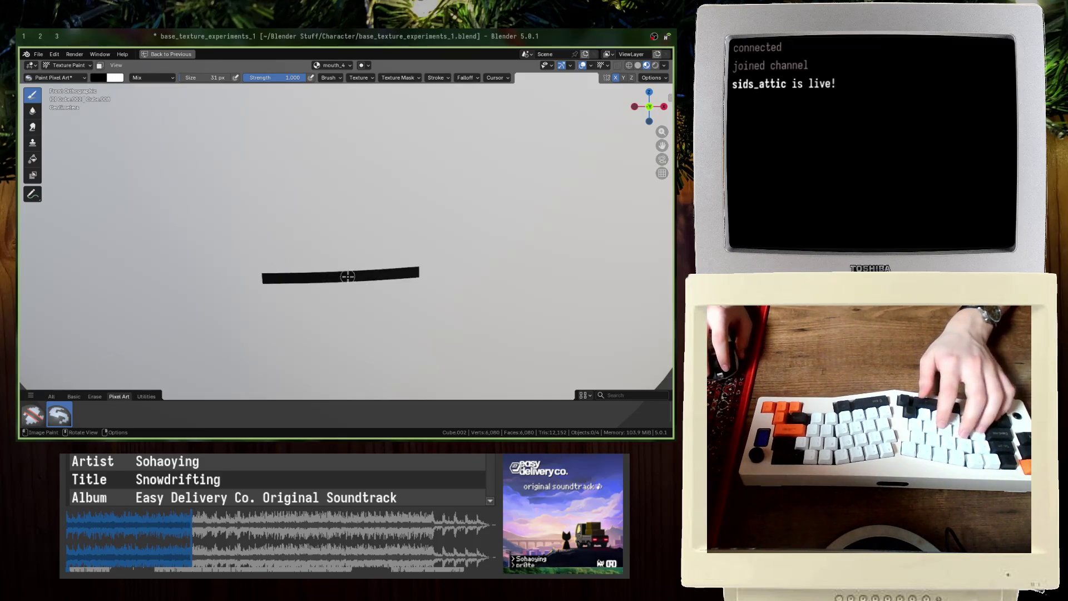
scroll(322, 276, "down", 3)
scroll(321, 277, "down", 4)
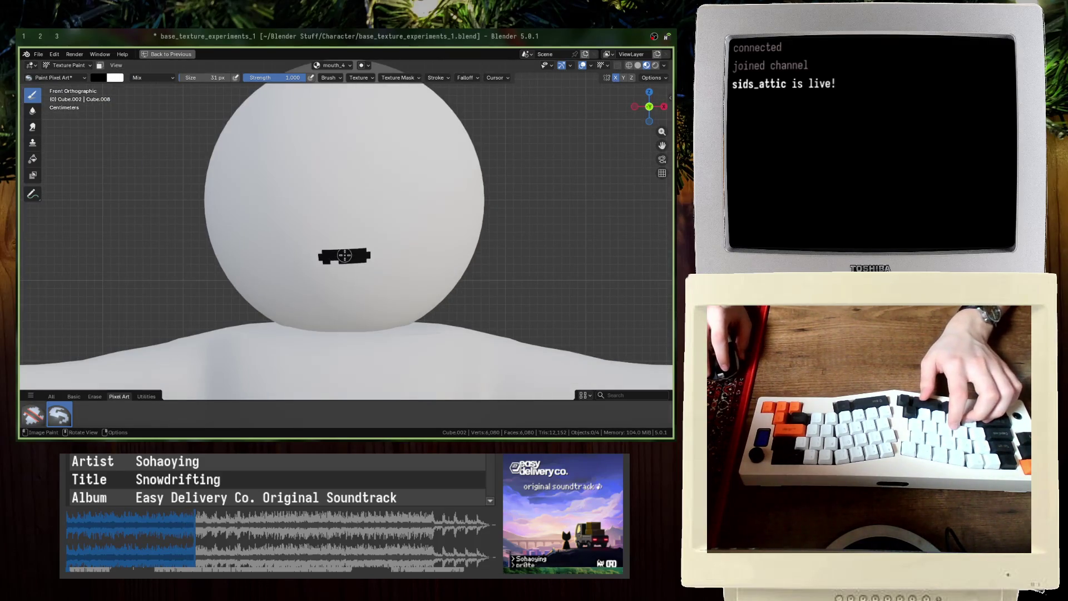
mouse_move(327, 251)
left_mouse_down()
mouse_move(364, 245)
mouse_move(375, 256)
mouse_move(315, 260)
left_mouse_up()
key("ctrl+z")
key("ctrl+z")
key("ctrl+z")
key("ctrl+z")
Step: Set the brush to 18 px, paint a new black bar mouth, and restore the split layout
key("f")
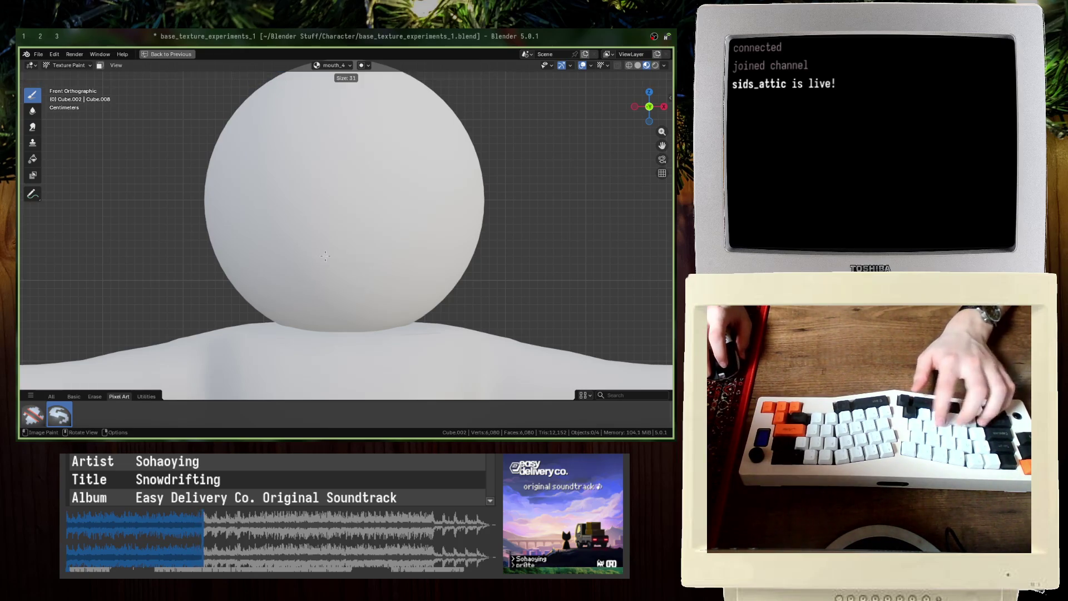
left_click(322, 251)
mouse_move(358, 252)
left_mouse_down()
mouse_move(320, 246)
mouse_move(327, 261)
left_mouse_up()
key("ctrl+z")
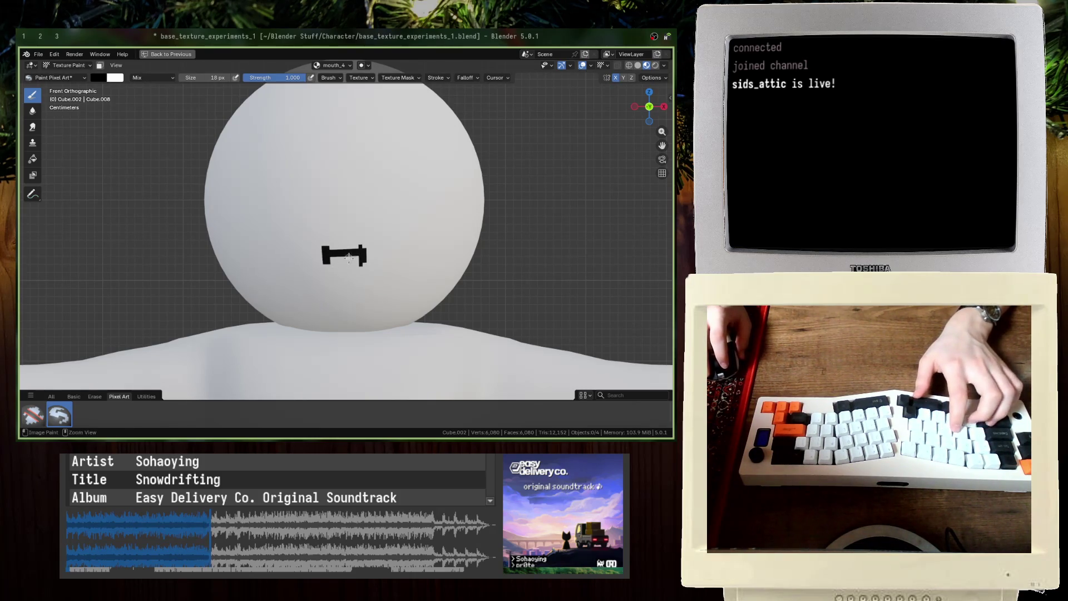
key("ctrl+z")
scroll(317, 260, "up", 3)
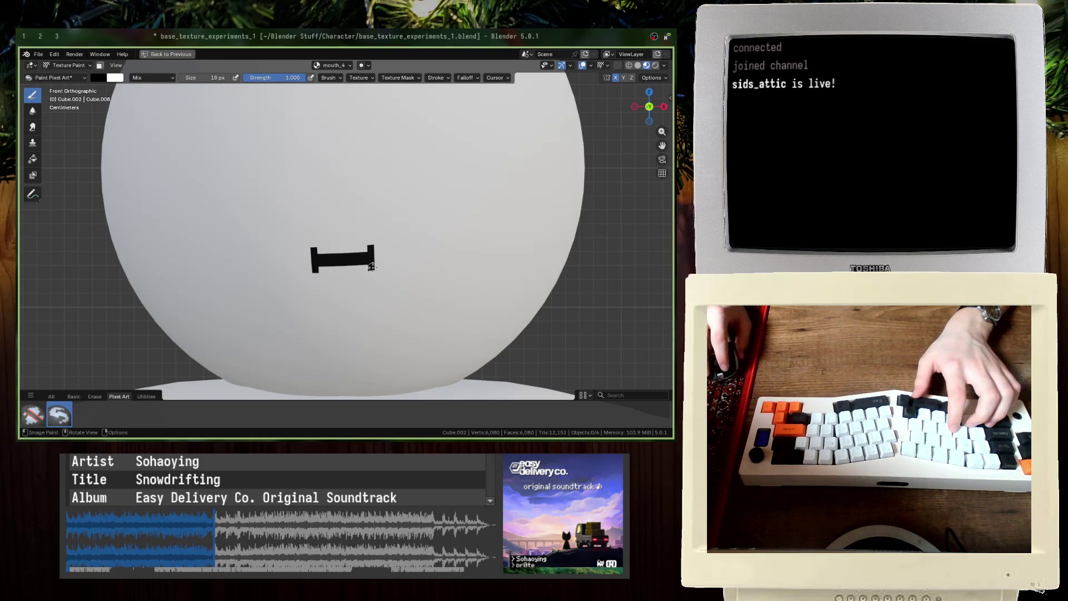
scroll(371, 267, "down", 3)
middle_click_drag(371, 267, 356, 281)
scroll(356, 281, "down", 4)
key("ctrl+space")
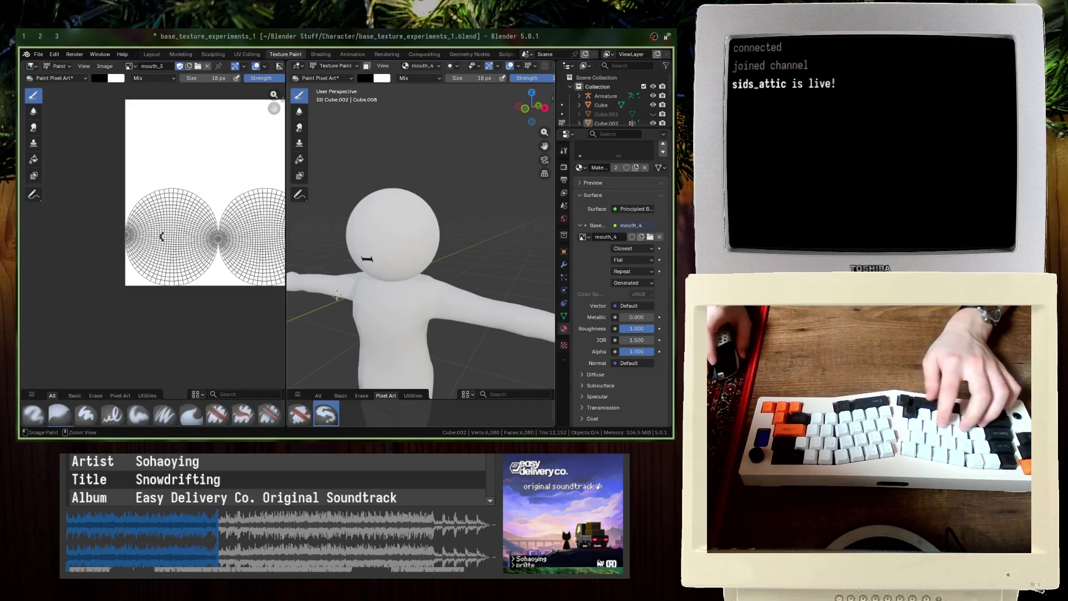
Step: Save the blend file in front view and display mouth_4 in the Image Editor
key("KP_1")
key("ctrl+s")
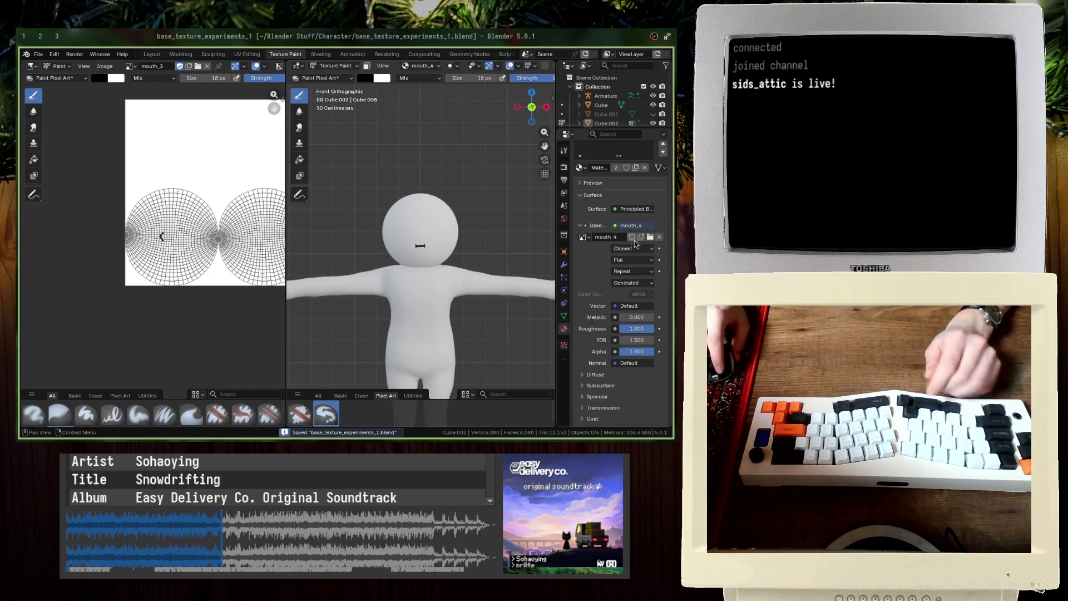
left_click(131, 65)
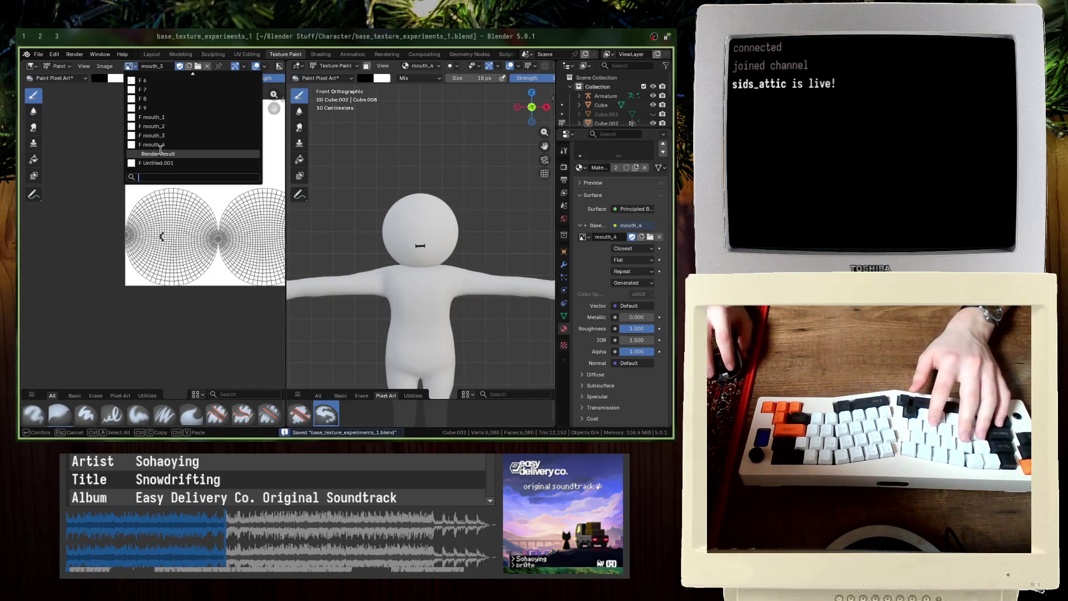
left_click(166, 152)
Step: Save mouth_4 as an image file and start a new 256×256 image named mouth_5
left_click(106, 66)
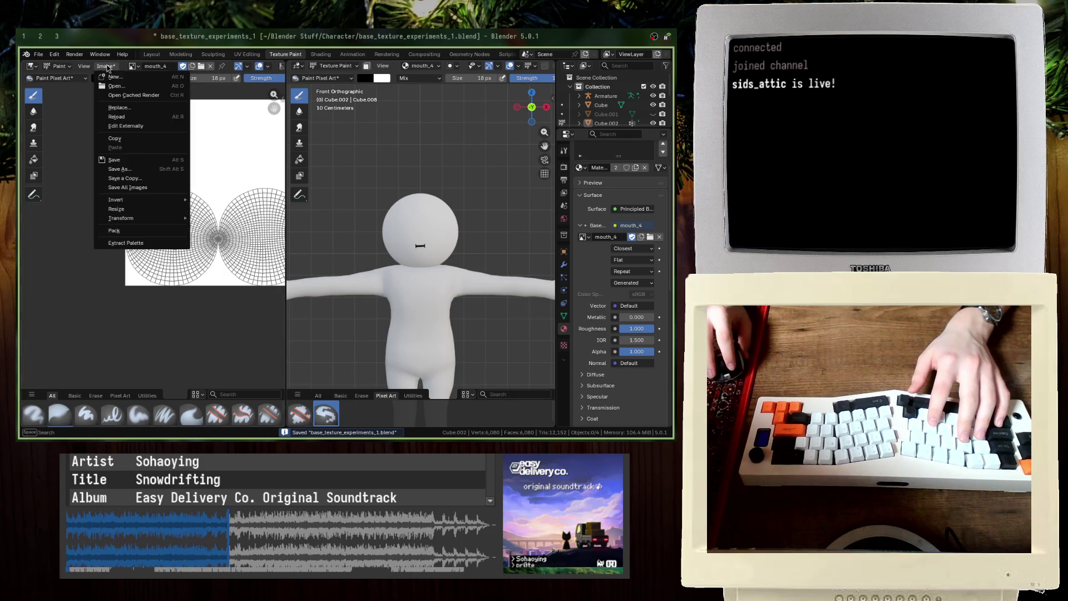
left_click(122, 163)
left_click(409, 290)
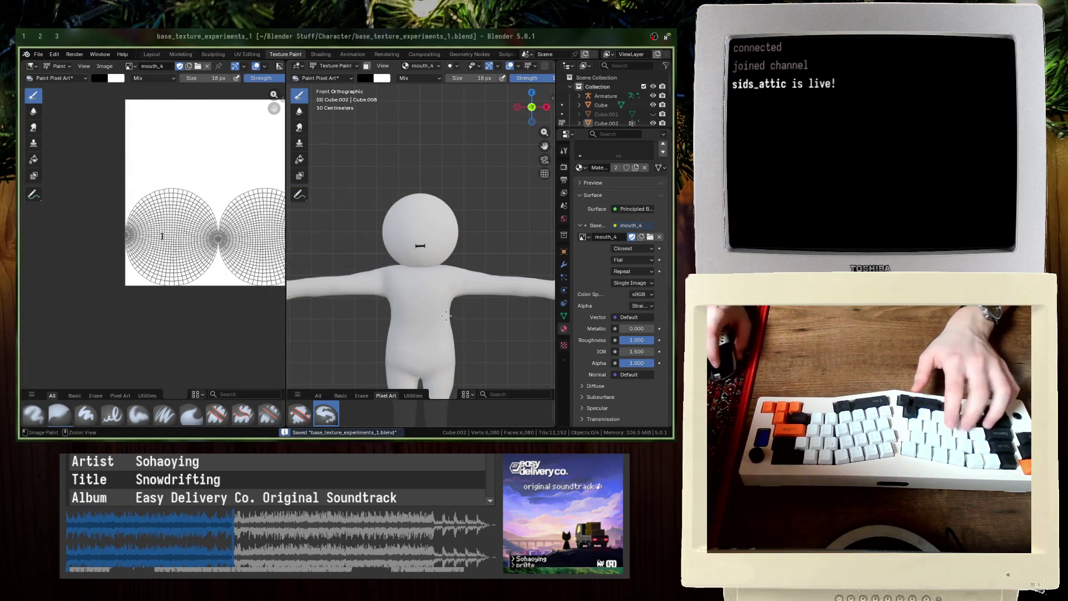
left_click(643, 237)
type("m")
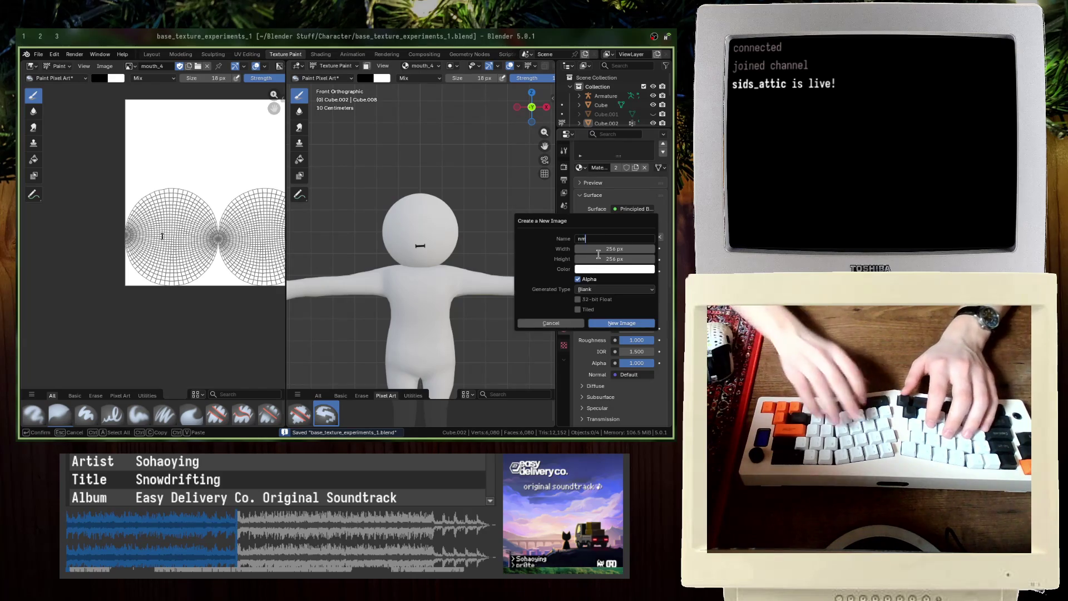
type("outh_5")
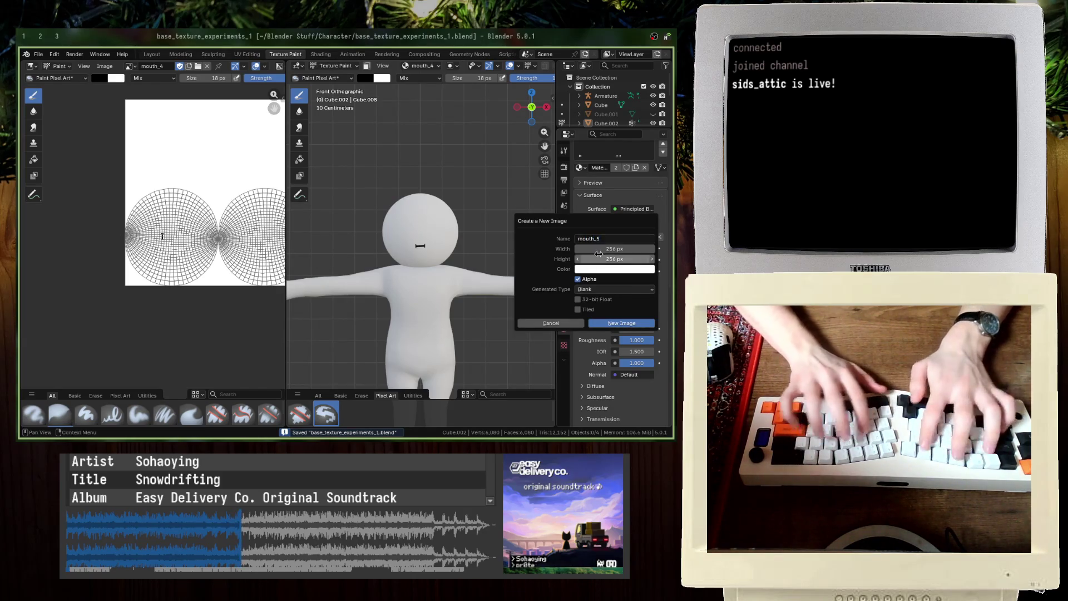
Step: Create the blank mouth_5 texture, centre the head, and maximize the 3D view
key("Return")
scroll(448, 245, "up", 4)
scroll(447, 245, "up", 2)
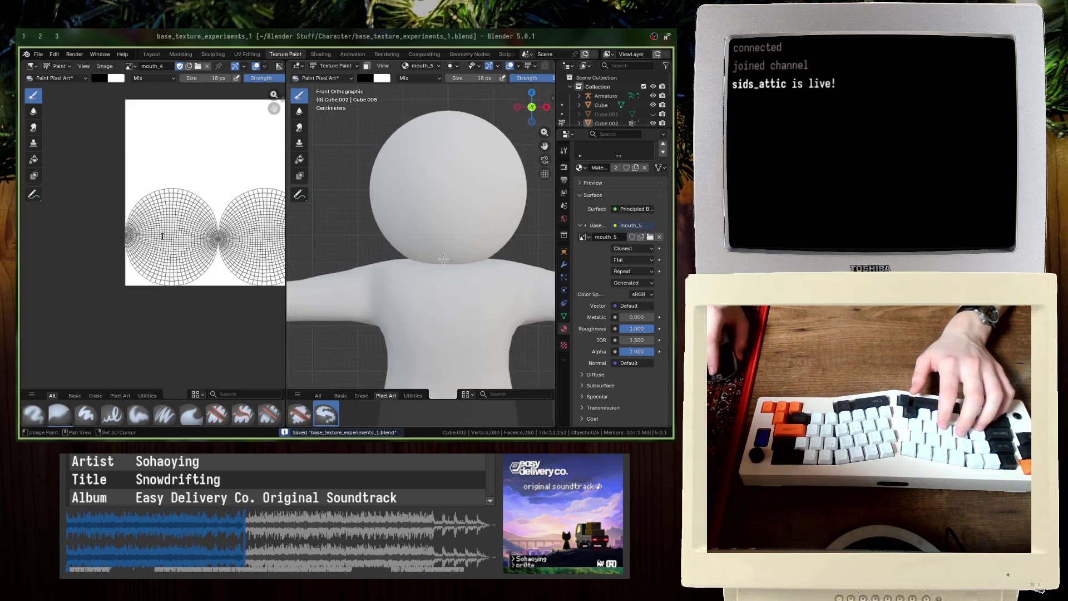
middle_click_drag(447, 246, 457, 181, "shift")
scroll(457, 181, "up", 3)
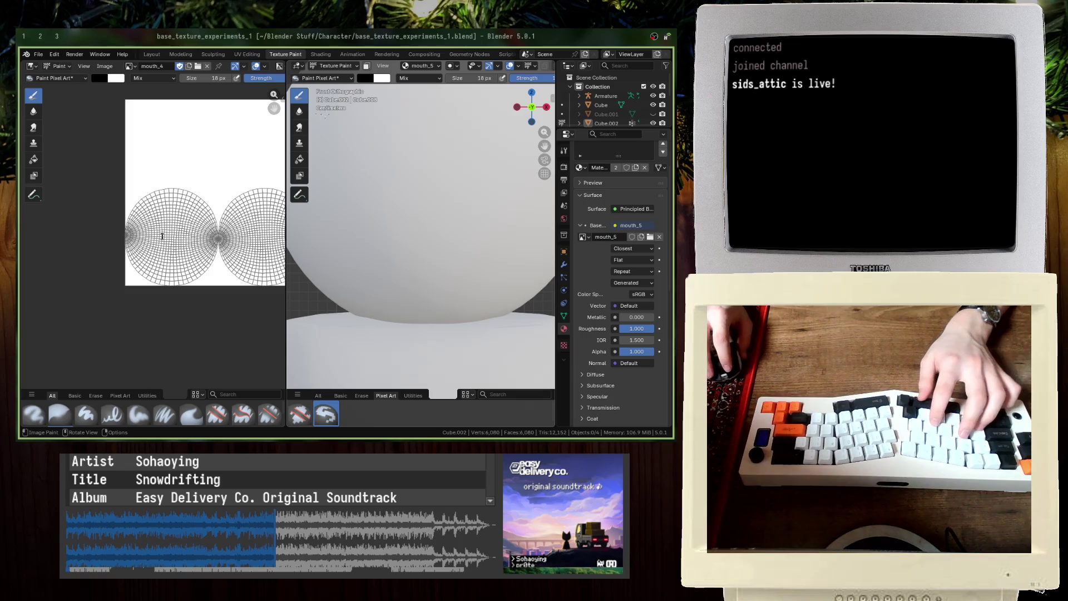
key("ctrl+space")
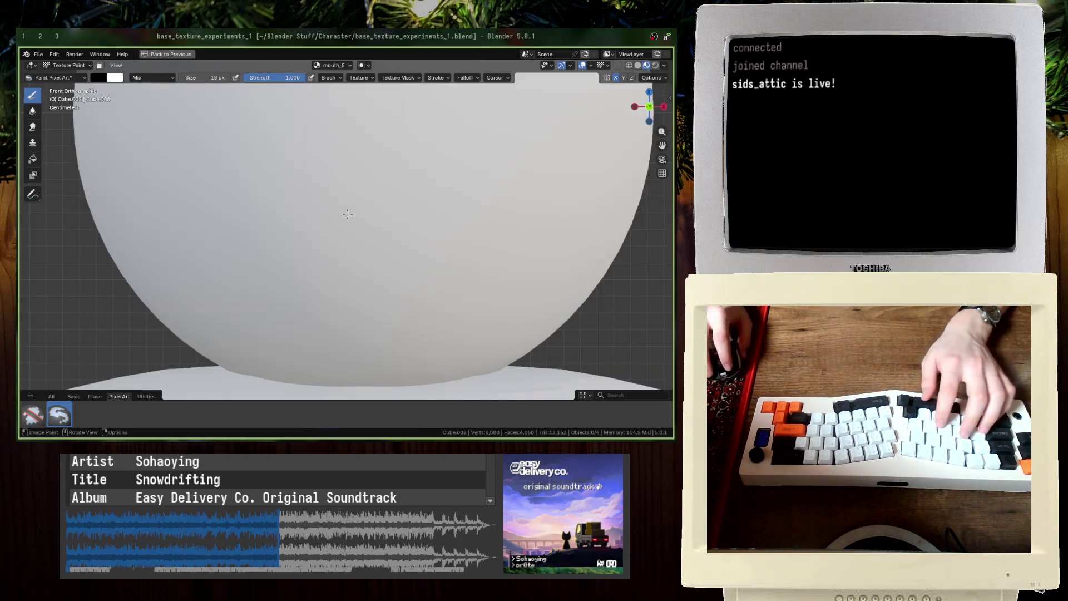
Step: Paint a trial rectangular mouth outline with mirrored sides and top-right corner dabs
mouse_move(312, 226)
left_mouse_down()
mouse_move(411, 217)
mouse_move(398, 217)
left_mouse_up()
key("ctrl+z")
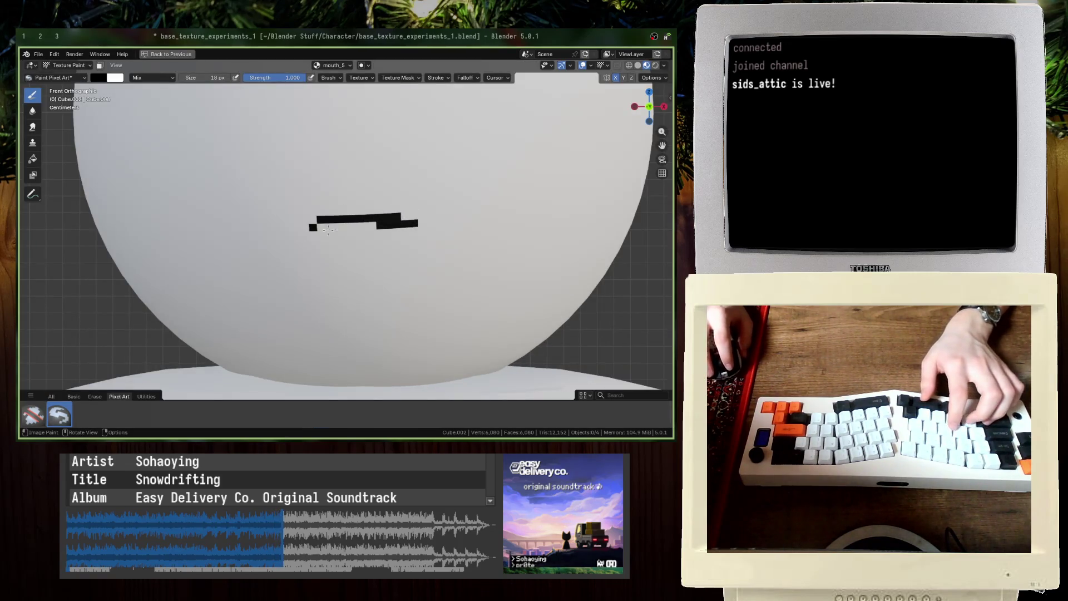
left_click_drag(312, 223, 314, 275)
left_click_drag(411, 223, 409, 278)
left_click_drag(315, 275, 406, 277)
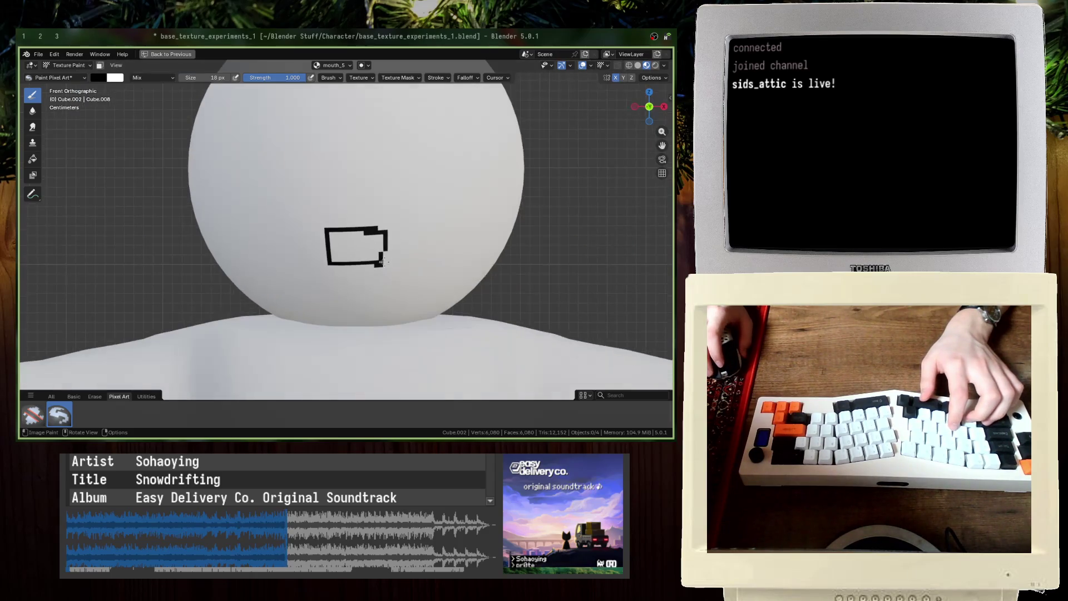
key("ctrl+z")
key("ctrl+z")
key("ctrl+z")
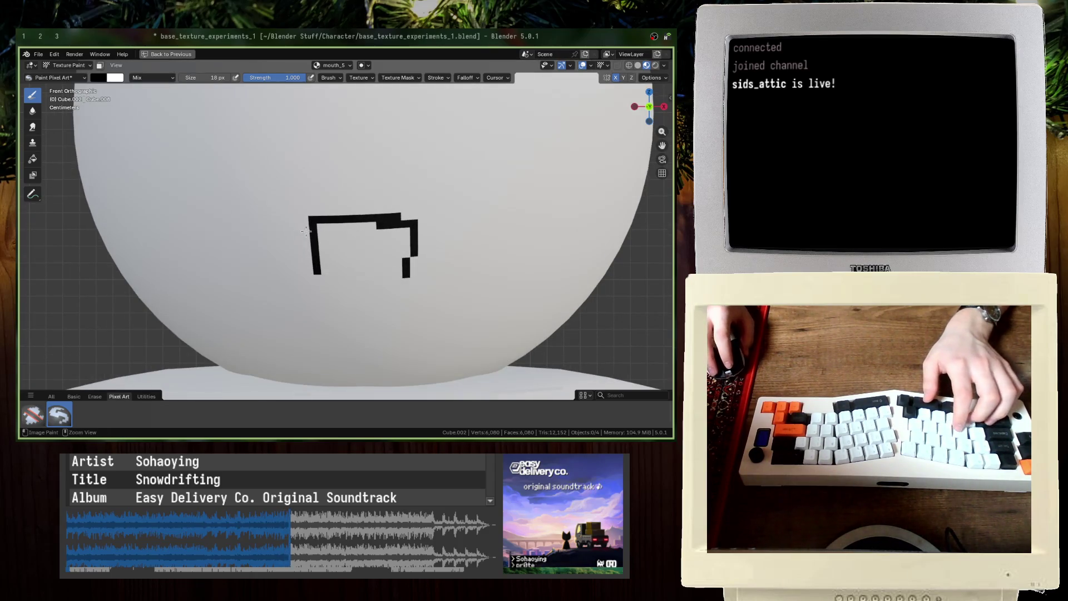
mouse_move(322, 221)
left_mouse_down()
mouse_move(305, 245)
mouse_move(404, 249)
left_mouse_up()
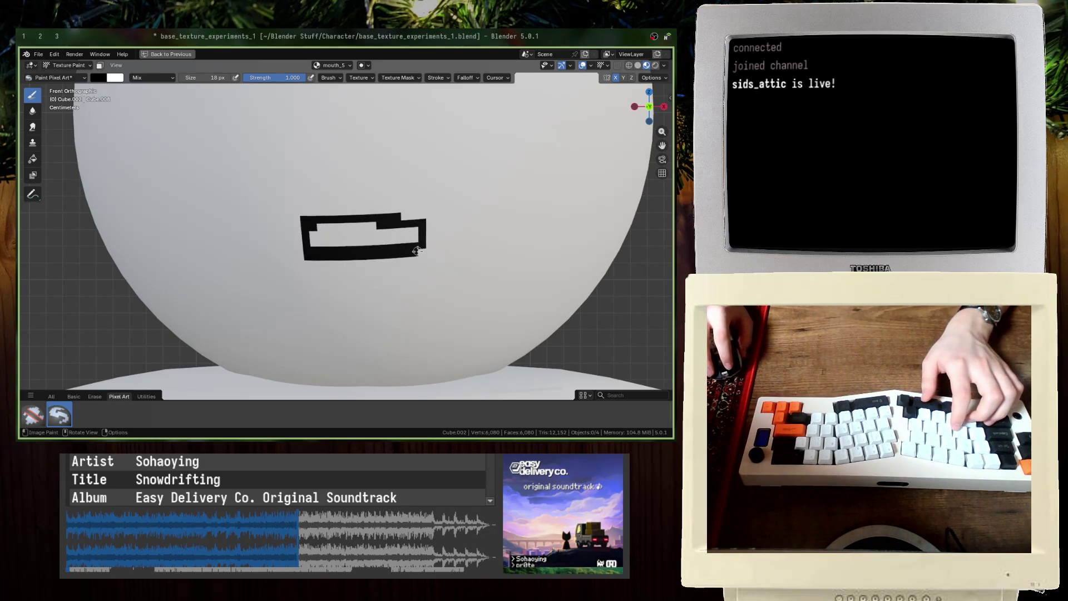
left_click(421, 215)
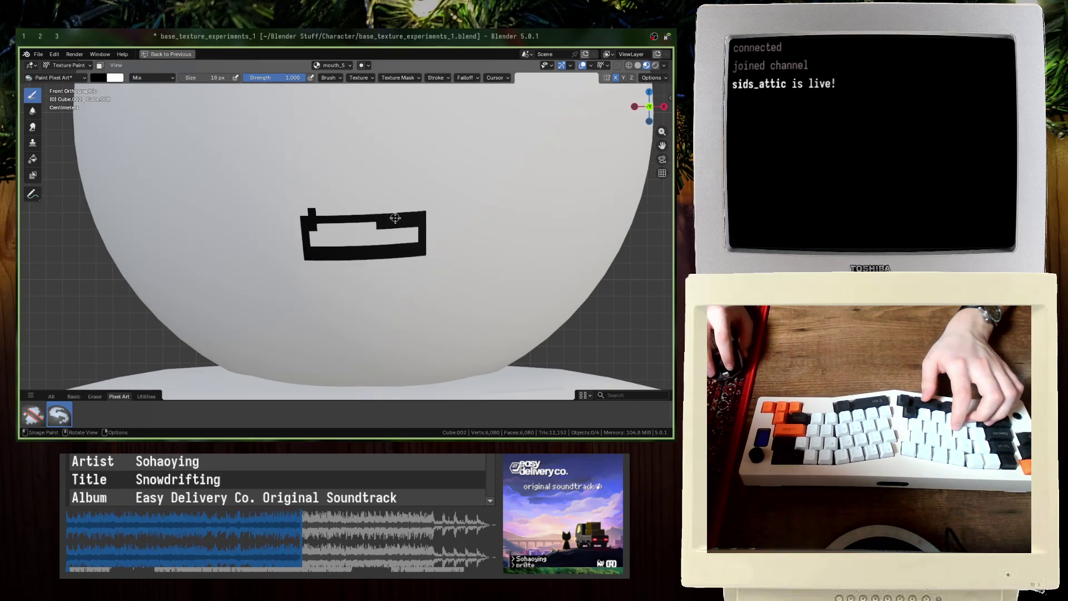
key("ctrl+z")
left_click(422, 215)
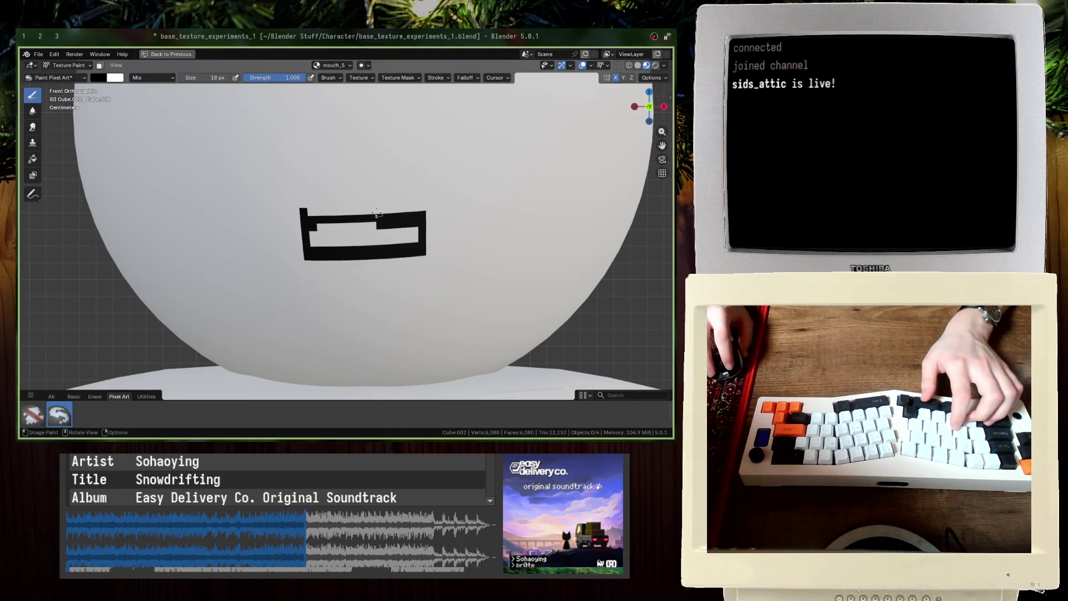
Step: Inspect the mouth from front view, undo the trial strokes, and show the Basic brushes
key("x")
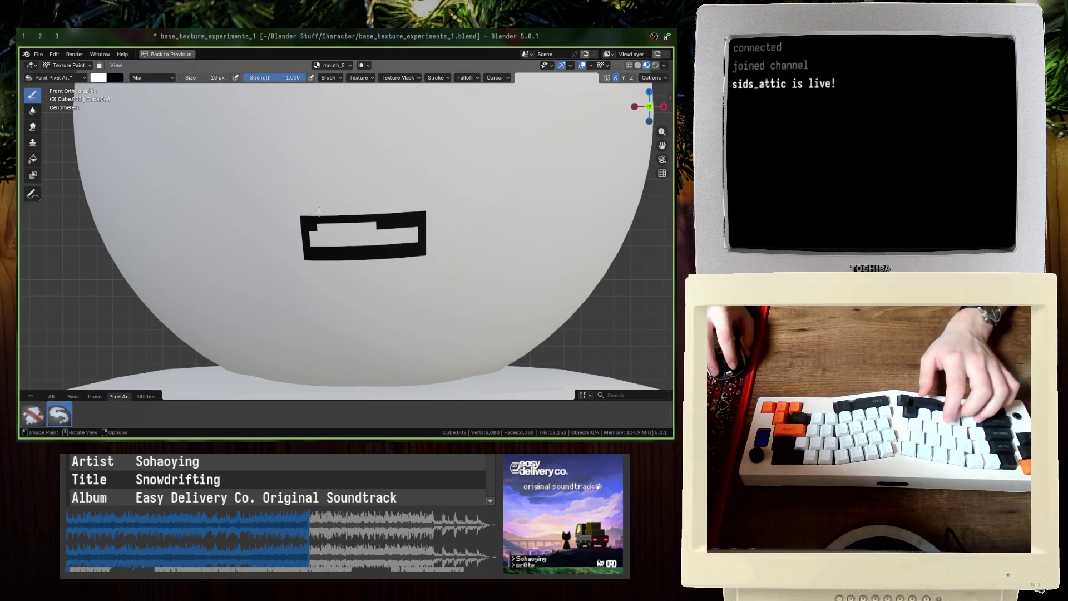
key("x")
scroll(333, 231, "down", 5)
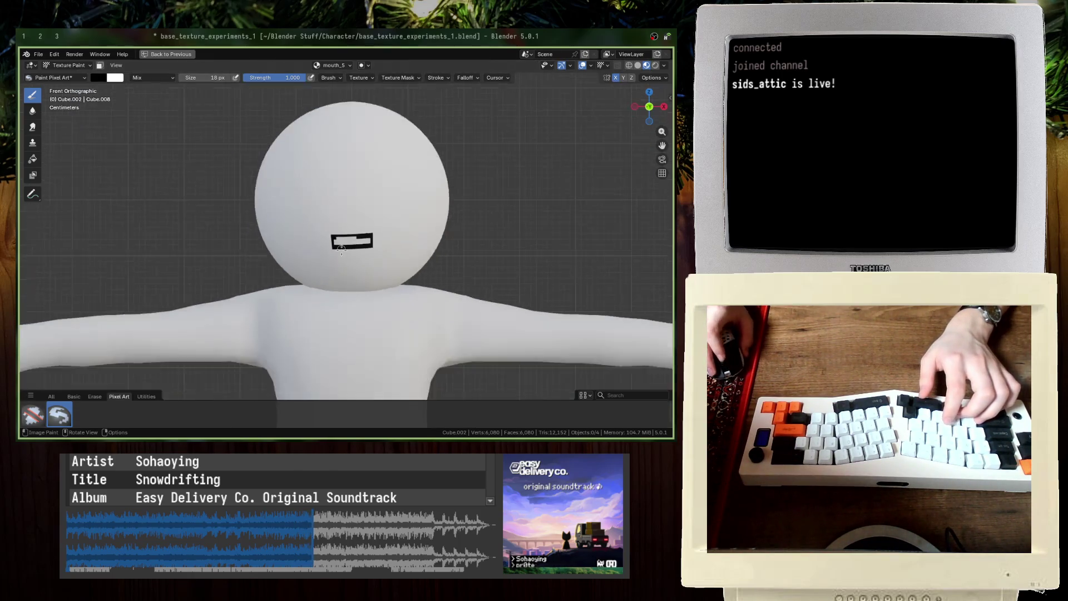
middle_click_drag(334, 231, 324, 256)
key("KP_1")
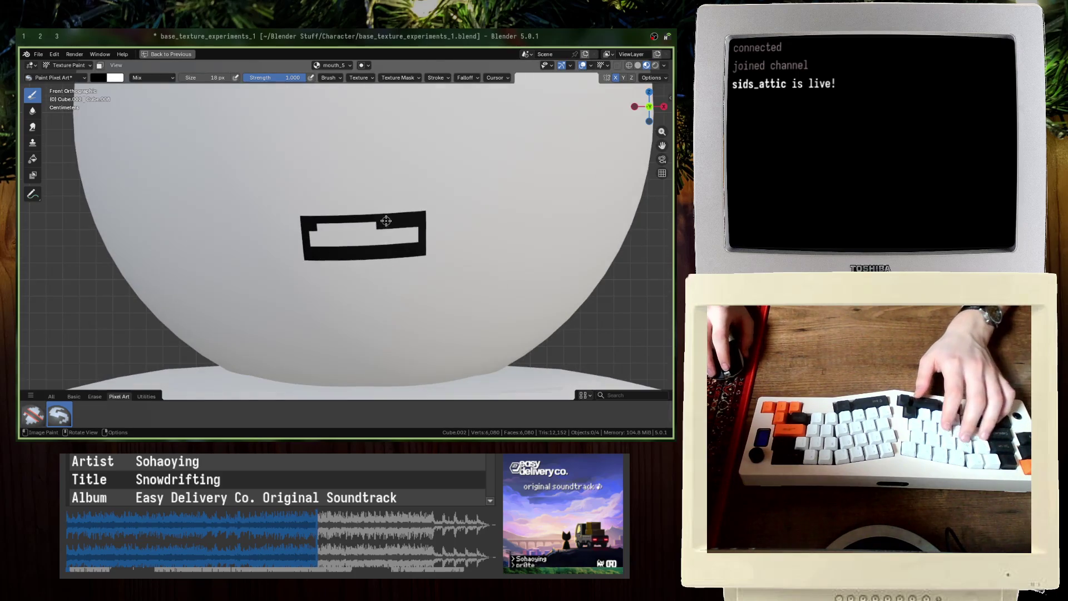
key("ctrl+z")
key("ctrl+z")
key("ctrl+z")
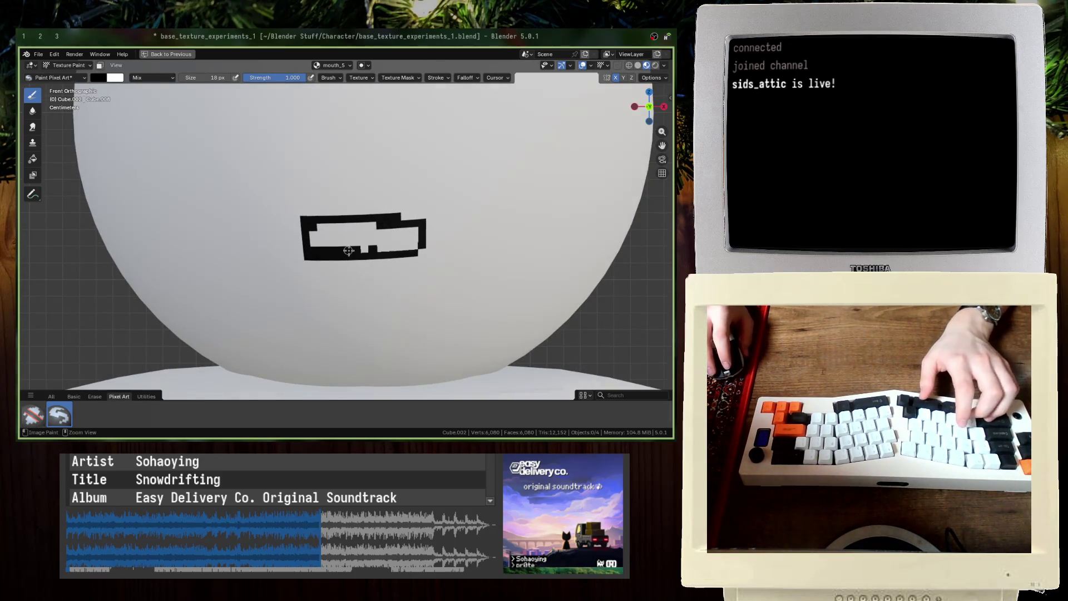
left_click(74, 396)
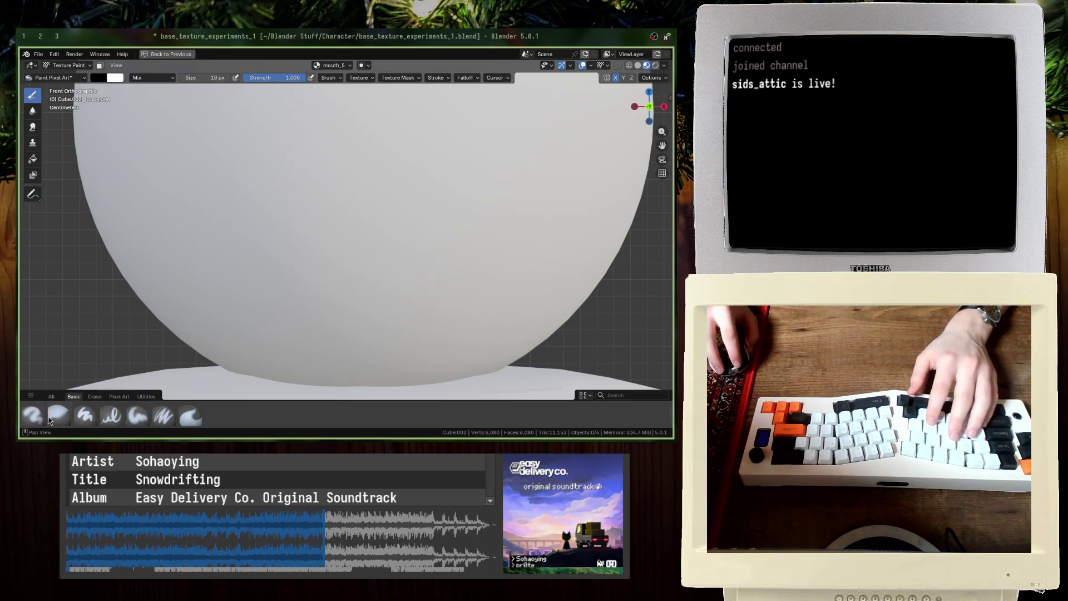
Step: Choose the Paint Hard brush and restore the rectangular mouth outline strokes on mouth_5
left_click(86, 415)
key("ctrl+shift+z")
key("ctrl+shift+z")
scroll(350, 212, "down", 4)
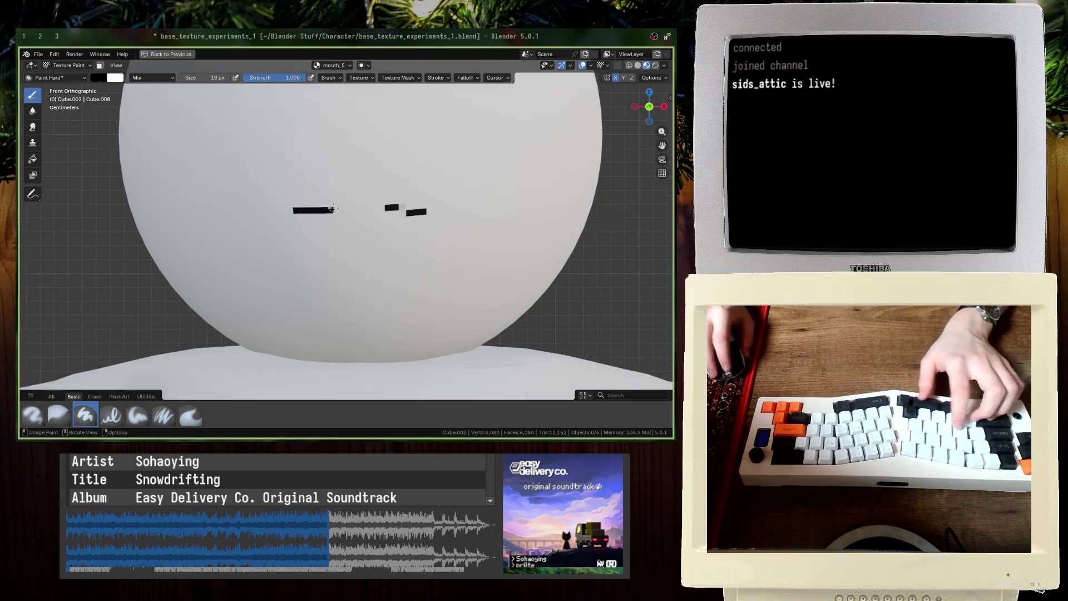
key("ctrl+z")
scroll(331, 222, "down", 2)
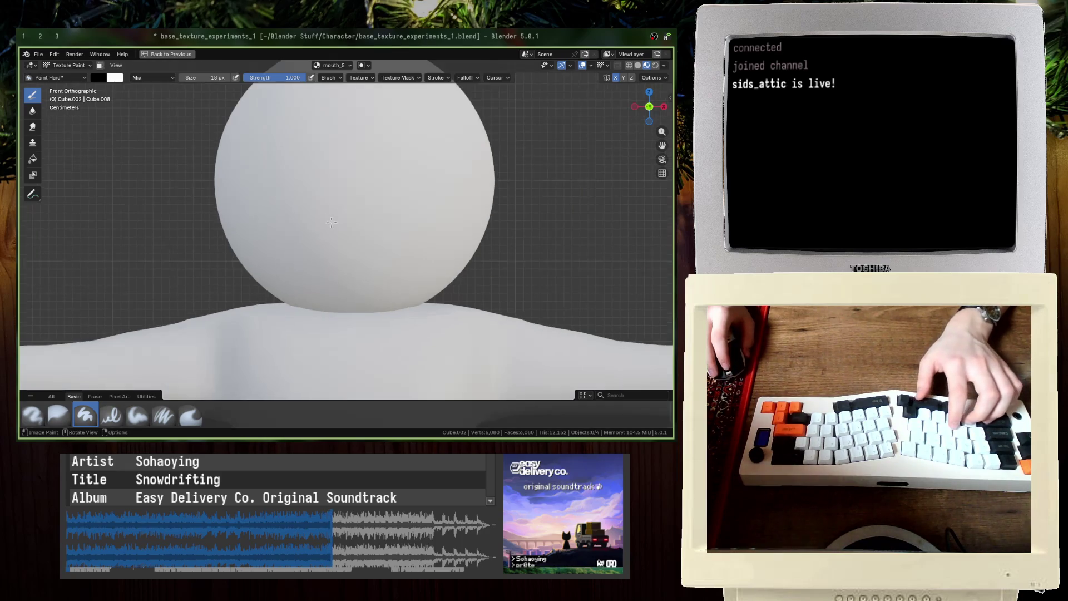
key("ctrl+shift+z")
key("ctrl+shift+z")
key("ctrl+shift+z")
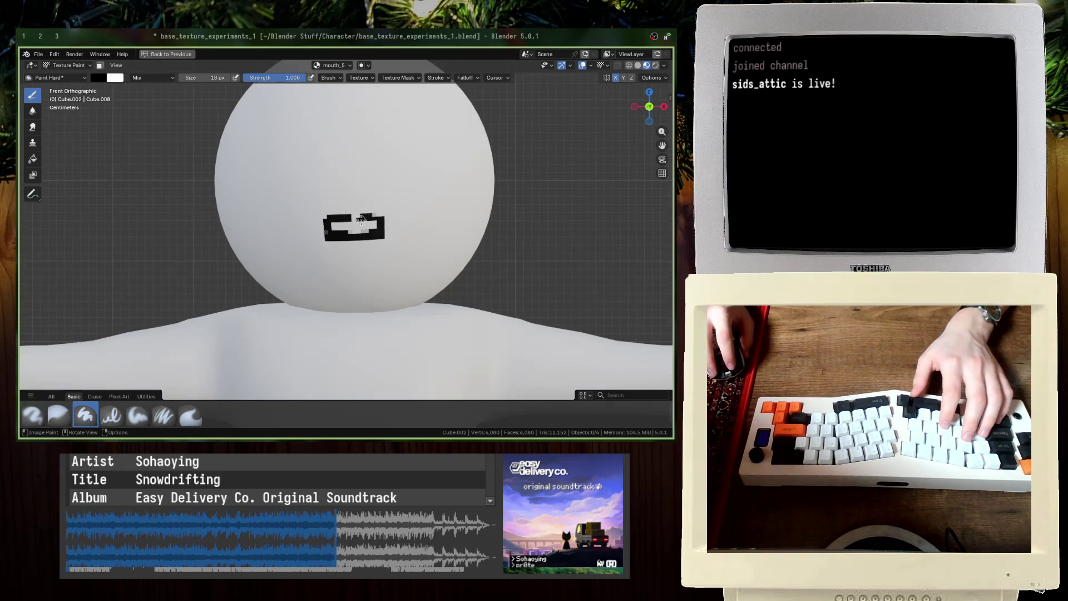
key("ctrl+z")
key("ctrl+z")
key("ctrl+z")
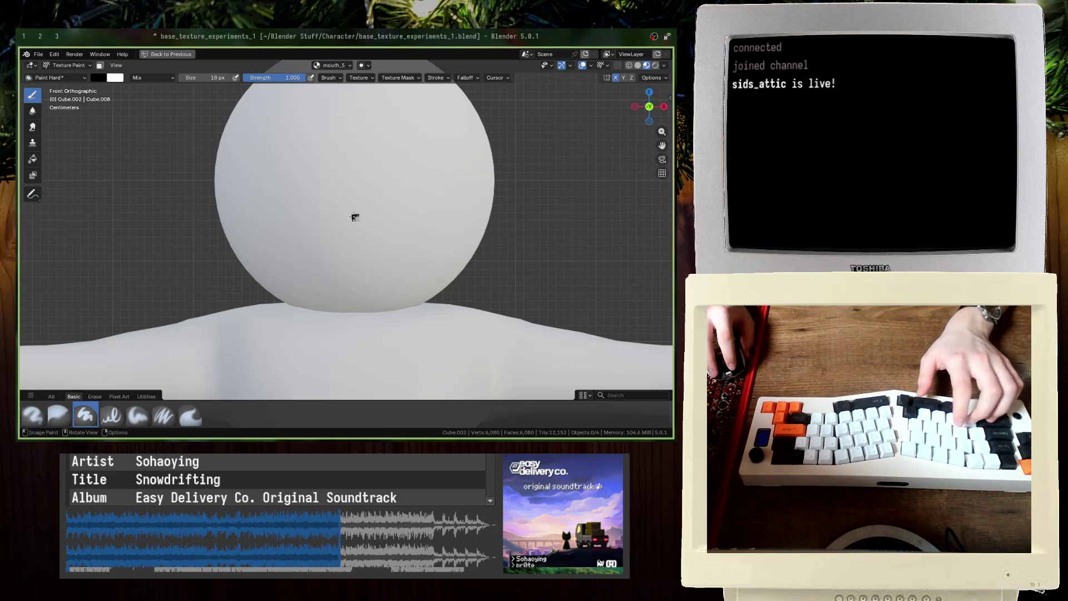
key("ctrl+shift+z")
key("ctrl+shift+z")
key("ctrl+shift+z")
key("ctrl+shift+z")
key("ctrl+shift+z")
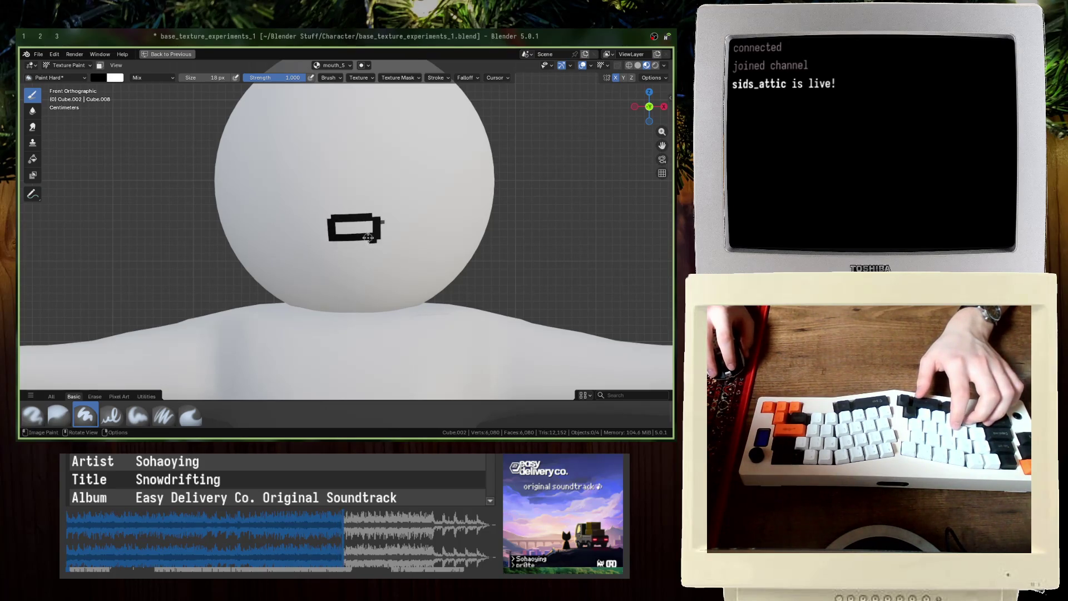
scroll(368, 237, "up", 4)
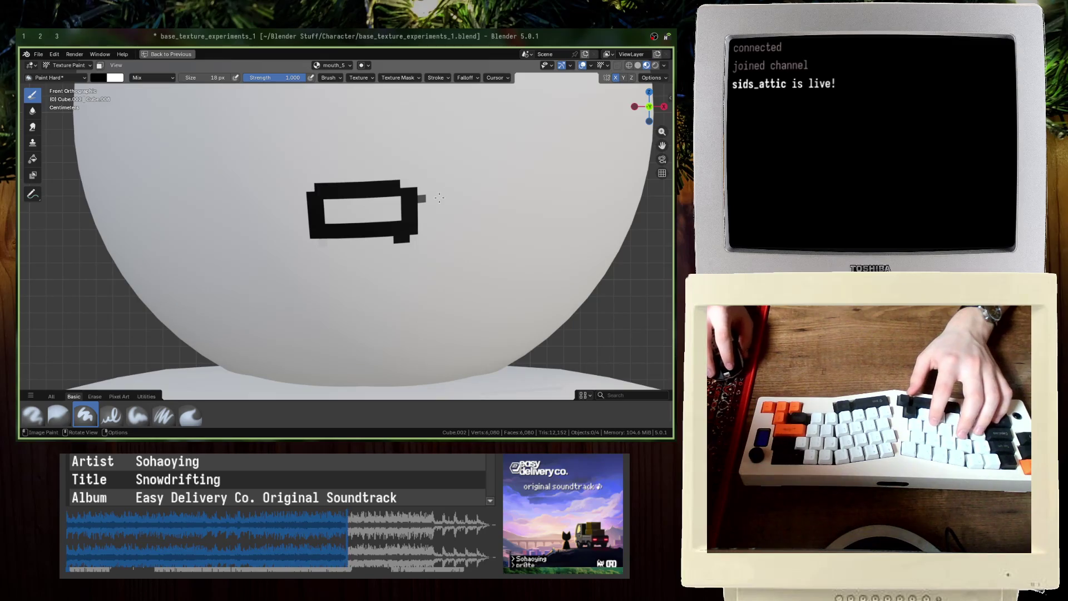
middle_click_drag(426, 201, 395, 238)
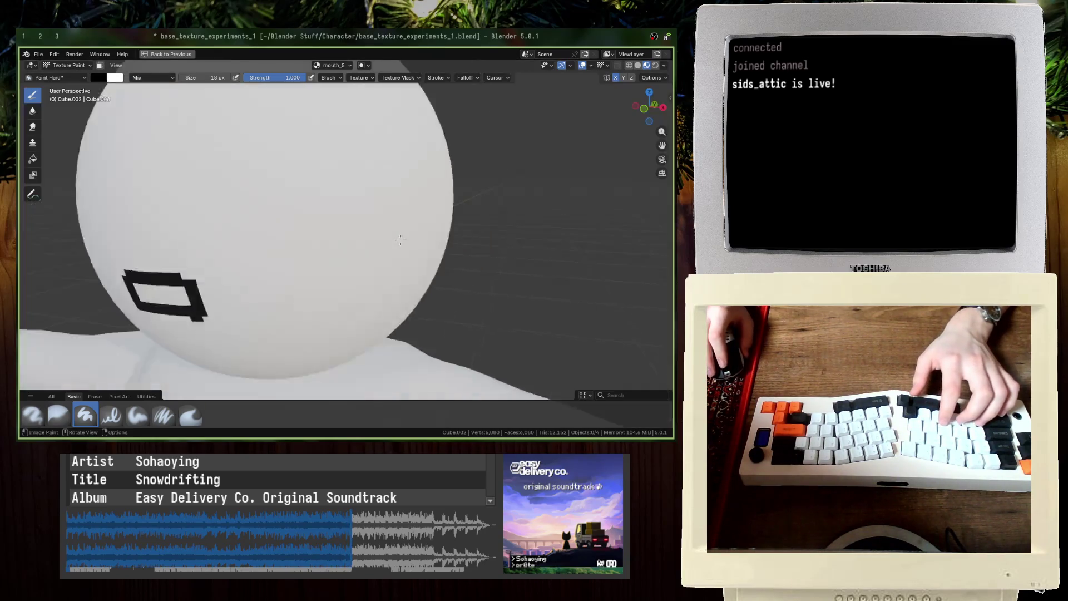
scroll(391, 240, "down", 3)
key("KP_1")
scroll(389, 242, "up", 4)
key("ctrl+shift+z")
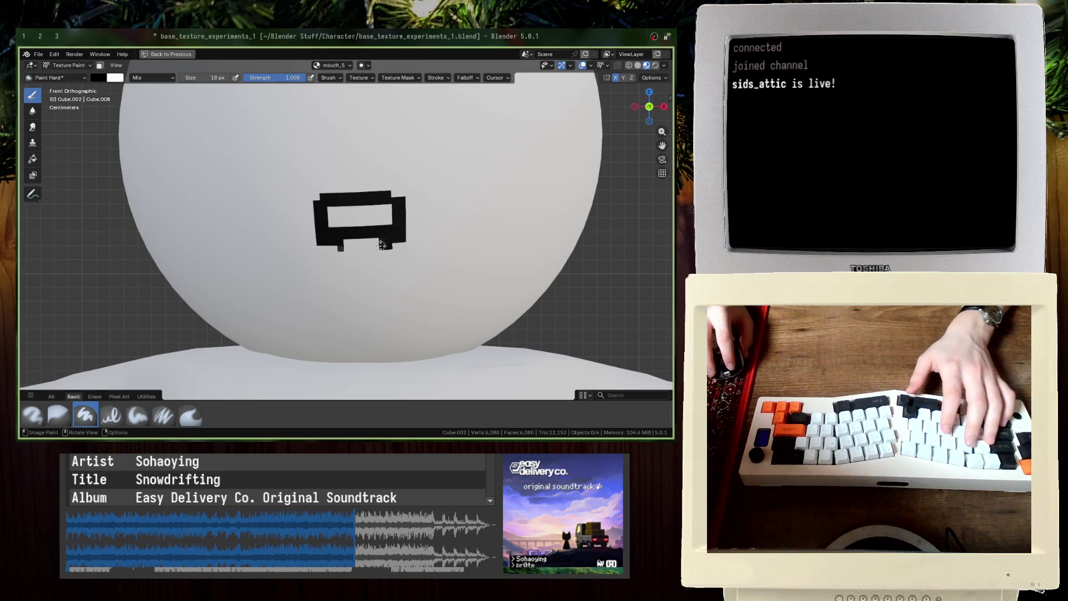
key("ctrl+z")
Step: Paint white over the stray black pixels beside the mouth and check it up close
key("x")
left_click_drag(398, 243, 391, 240)
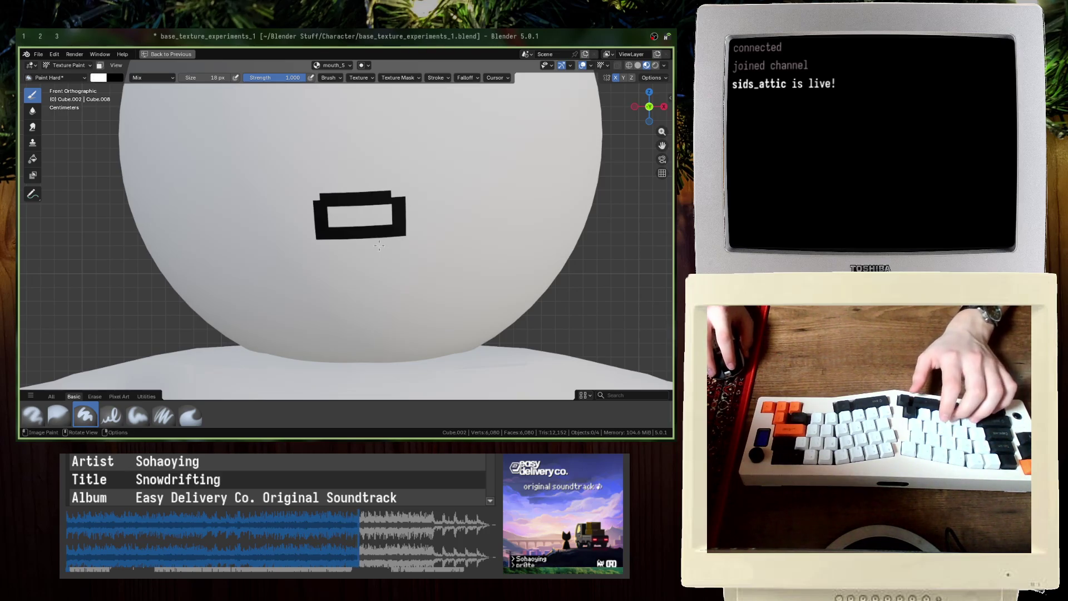
scroll(392, 245, "down", 3)
middle_click_drag(392, 245, 385, 267)
key("KP_1")
scroll(385, 267, "up", 3)
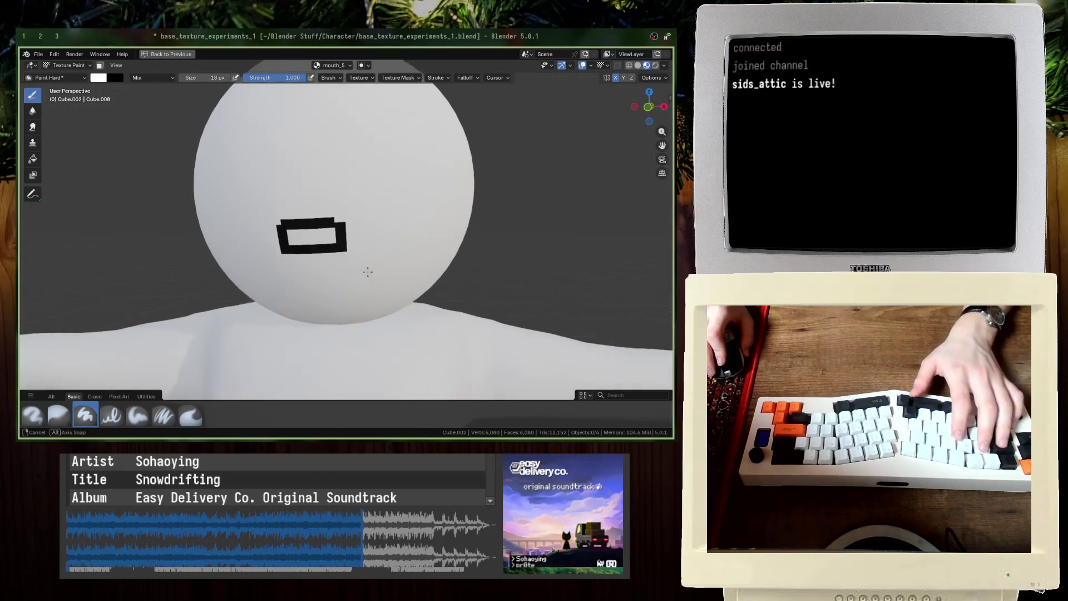
scroll(386, 261, "down", 3)
scroll(380, 214, "up", 5)
middle_click_drag(380, 214, 407, 178, "ctrl")
Step: Touch up remaining strays, save base_texture_experiments_1.blend, and restore the split layout
key("x")
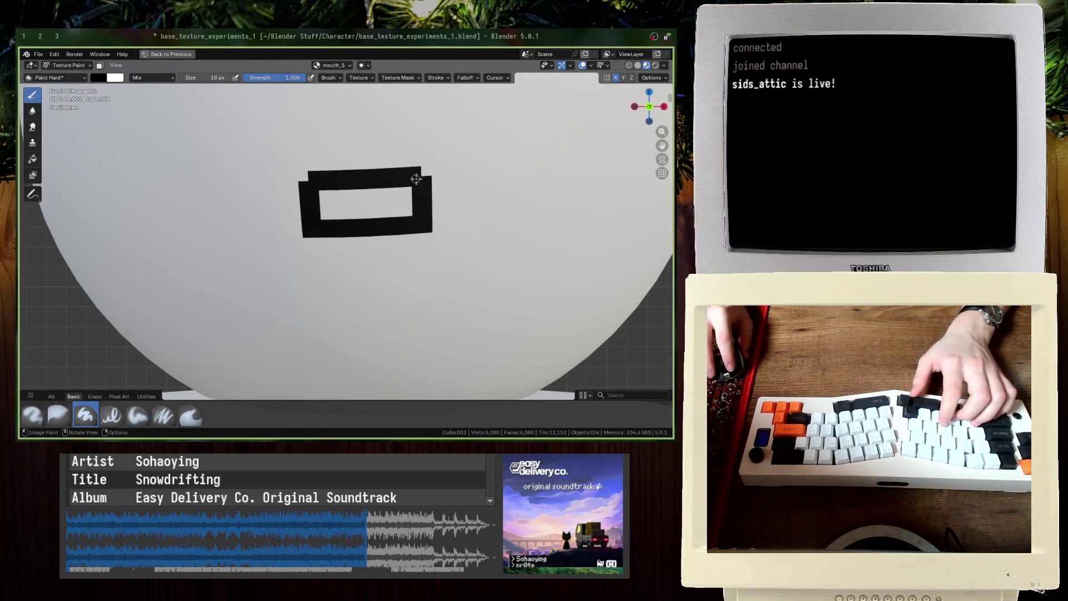
scroll(416, 179, "up", 3)
scroll(425, 238, "down", 5)
middle_click_drag(424, 238, 400, 246)
scroll(400, 246, "down", 2)
scroll(398, 249, "up", 8)
key("x")
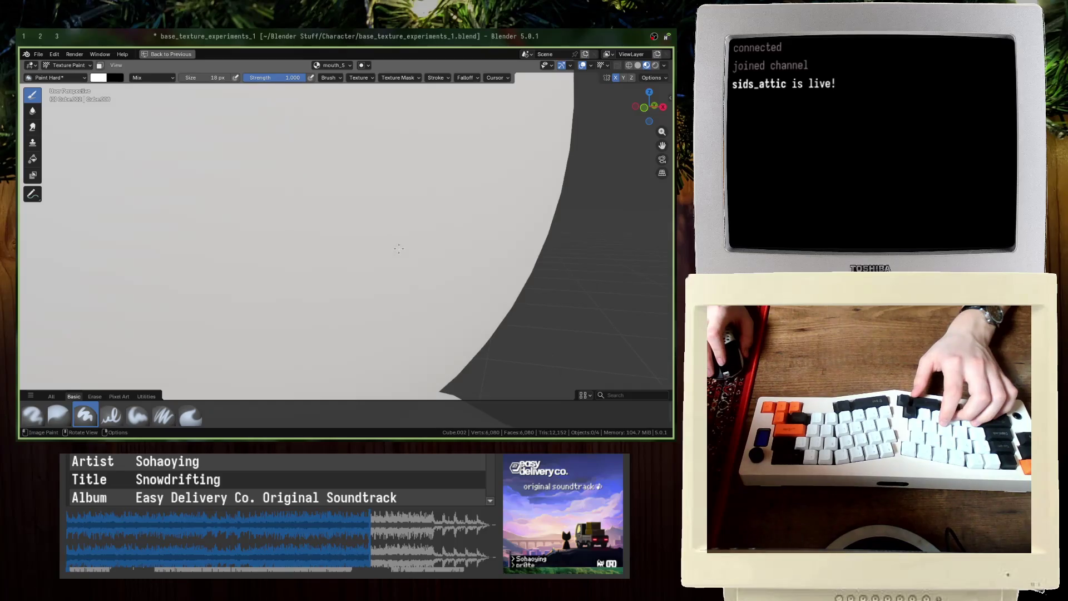
scroll(389, 241, "down", 8)
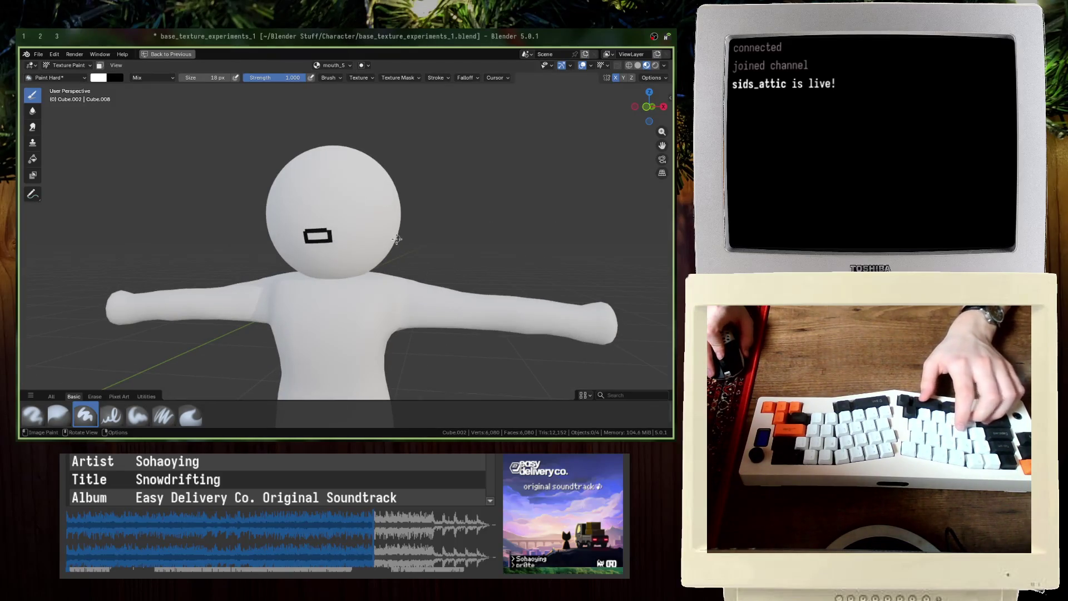
key("KP_1")
scroll(397, 239, "up", 3)
key("ctrl+s")
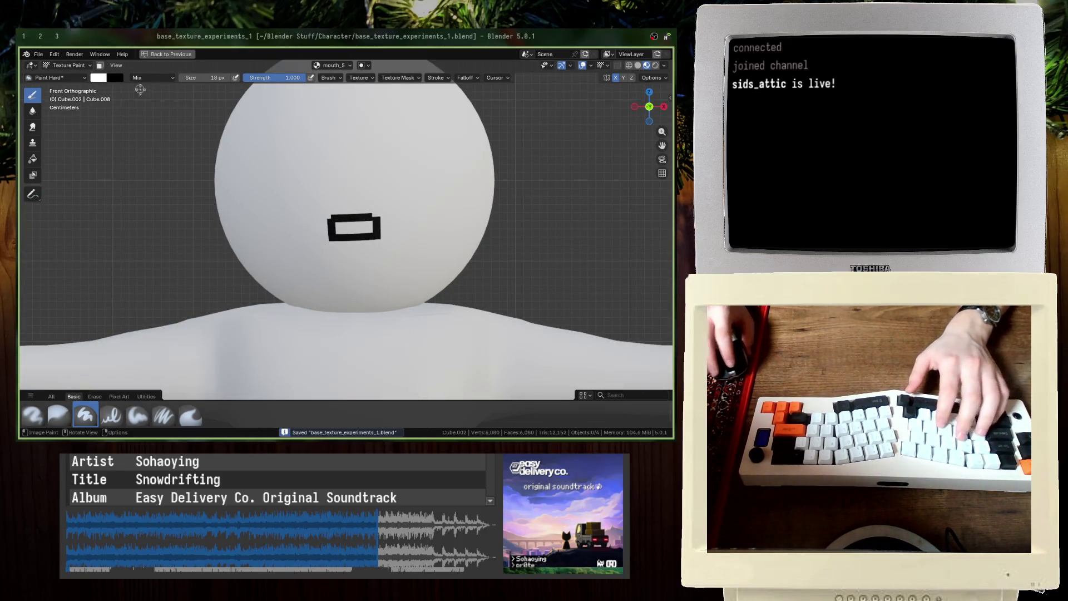
key("ctrl+space")
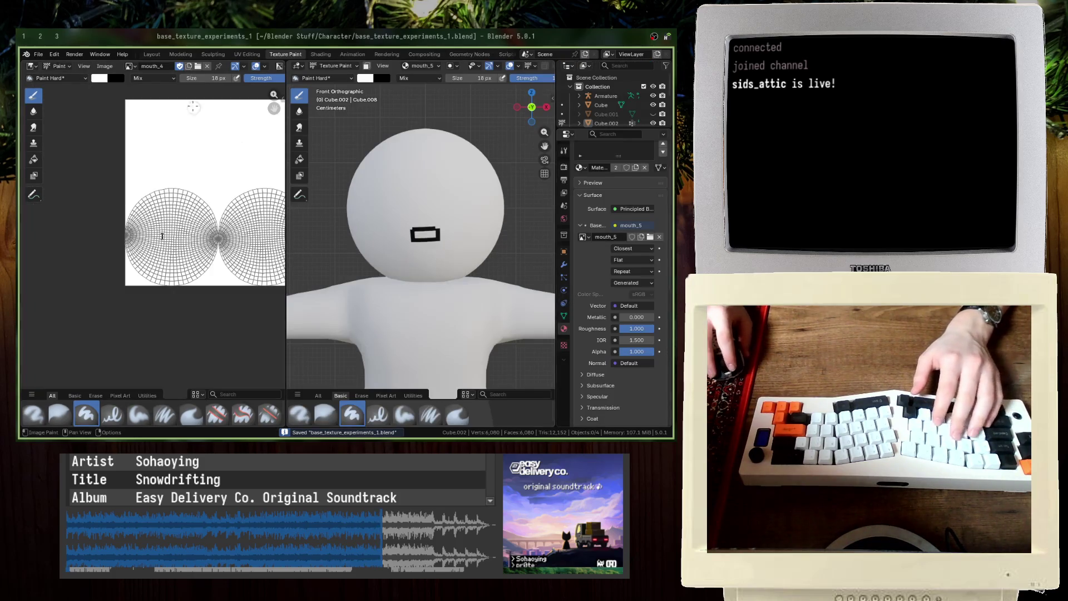
Step: Display the mouth_5 texture in the image editor
left_click(131, 66)
left_click(162, 144)
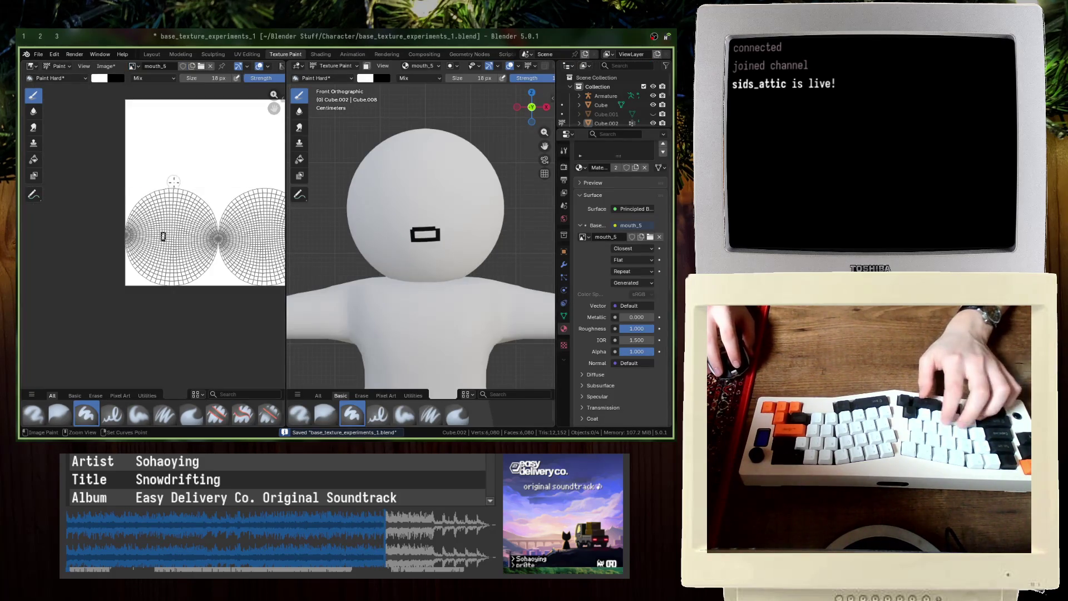
scroll(174, 189, "up", 3)
scroll(160, 231, "up", 5)
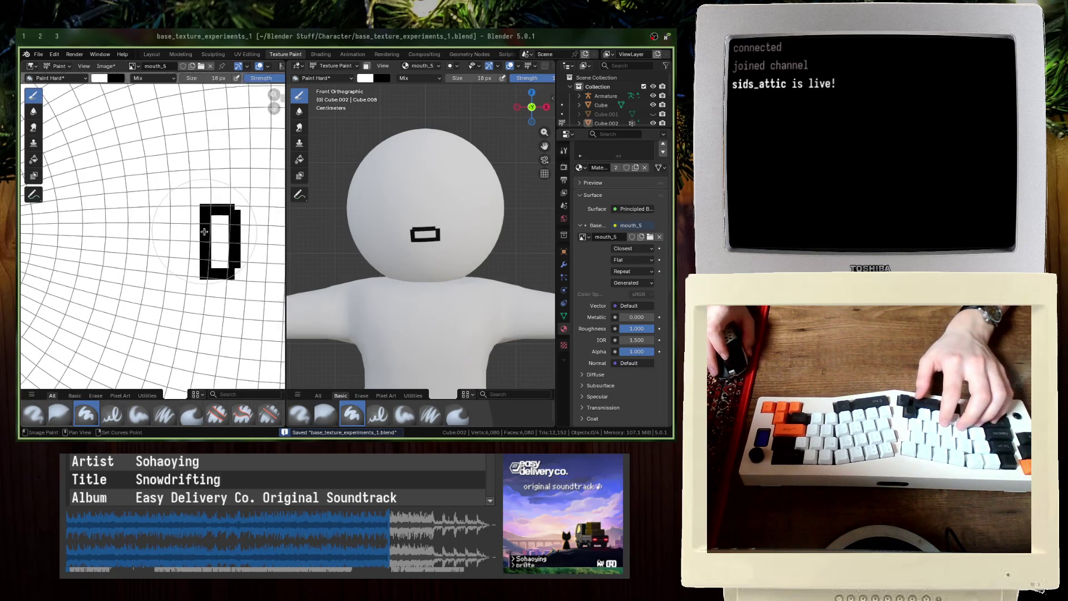
scroll(161, 231, "up", 3)
Step: Set the brush to 2 px, then test and undo white strokes over the D's left column
key("f")
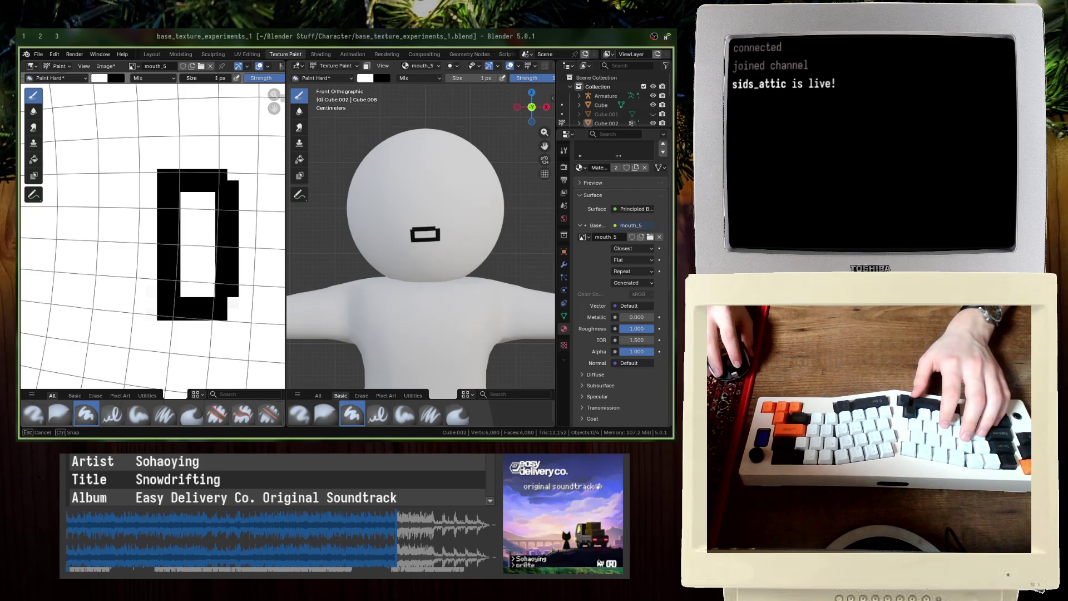
left_click(180, 81)
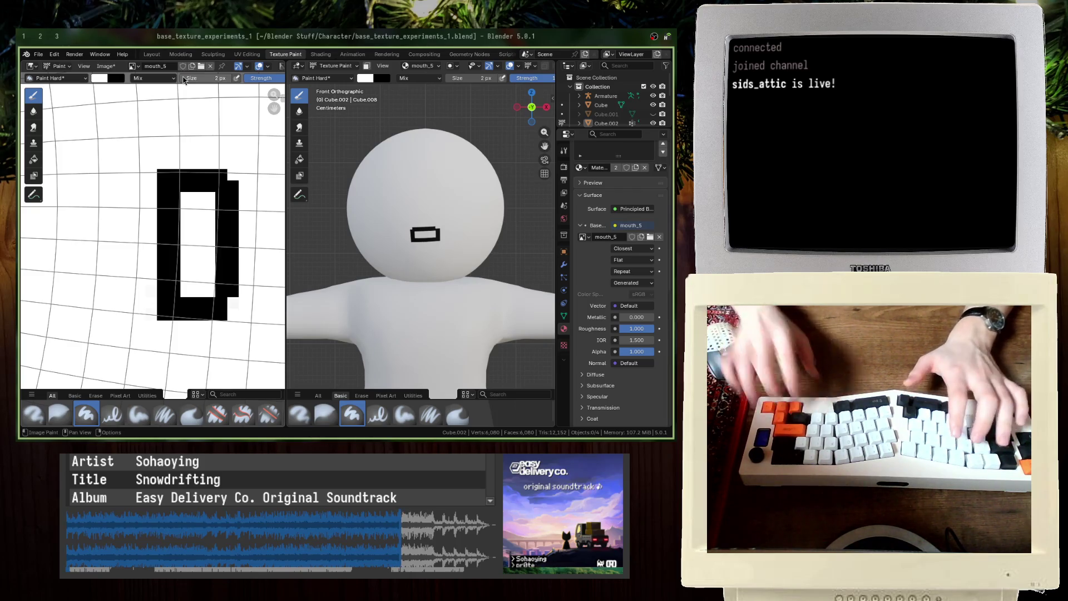
key("bracketright")
left_click(159, 174)
left_click_drag(158, 174, 158, 334)
scroll(303, 259, "up", 6)
key("ctrl+z")
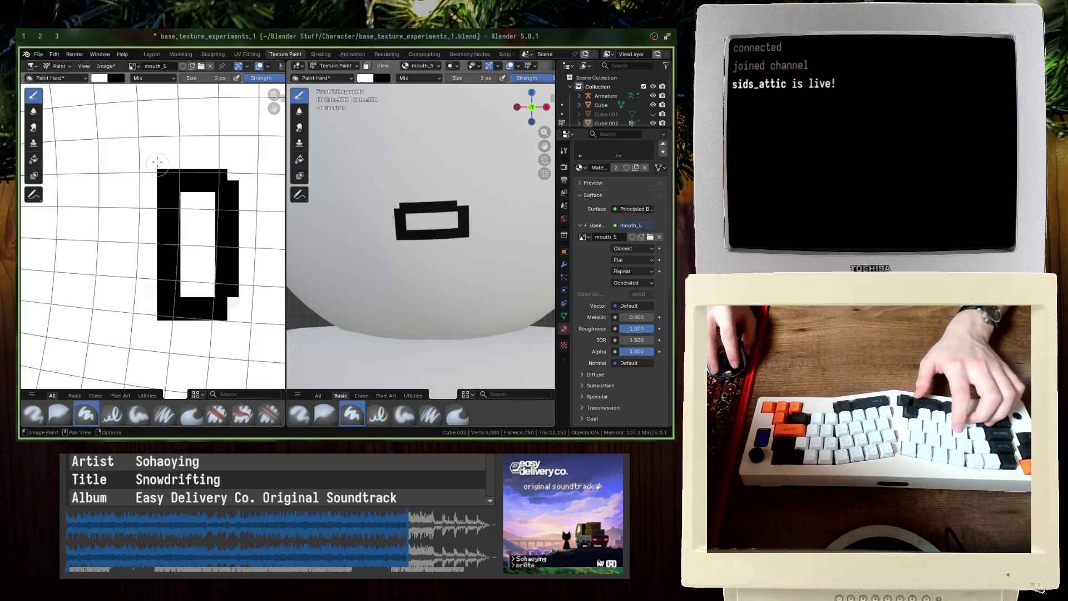
mouse_move(159, 169)
left_mouse_down()
mouse_move(158, 320)
mouse_move(156, 227)
left_mouse_up()
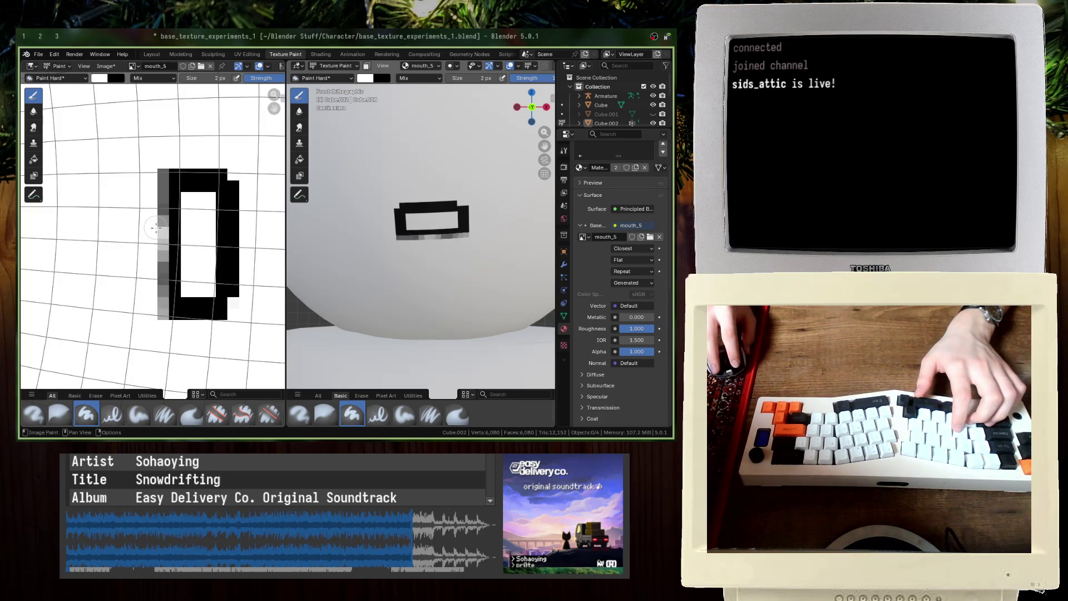
key("ctrl+z")
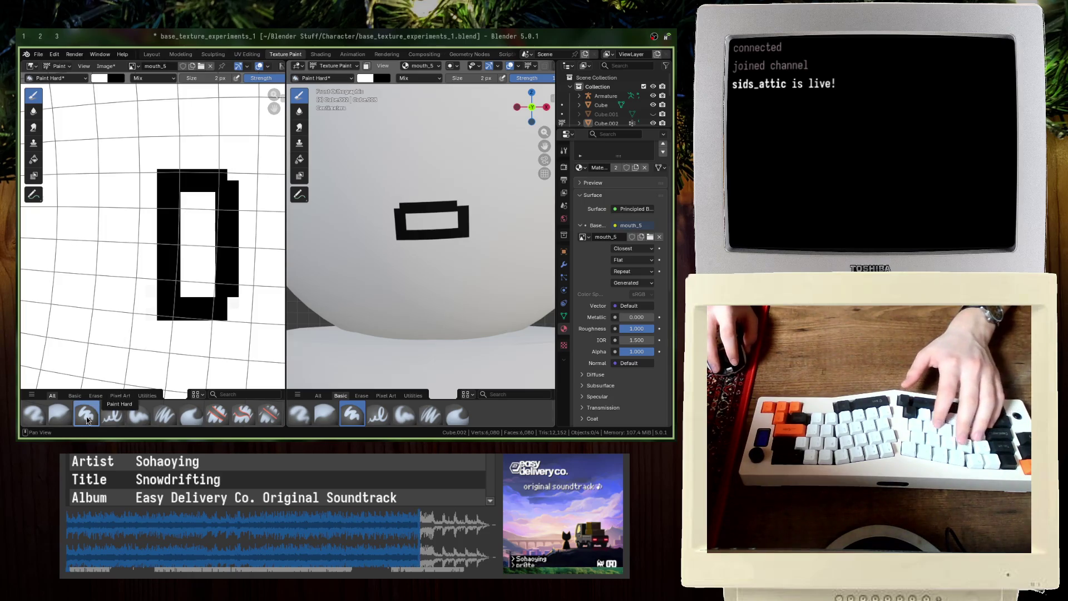
Step: Try black strokes and a rectangle mouth, then undo them until the mouth_5 head is blank
key("x")
mouse_move(163, 163)
left_mouse_down()
mouse_move(163, 313)
mouse_move(220, 320)
mouse_move(235, 275)
mouse_move(236, 186)
mouse_move(207, 162)
mouse_move(164, 164)
left_mouse_up()
left_click_drag(226, 229, 228, 231)
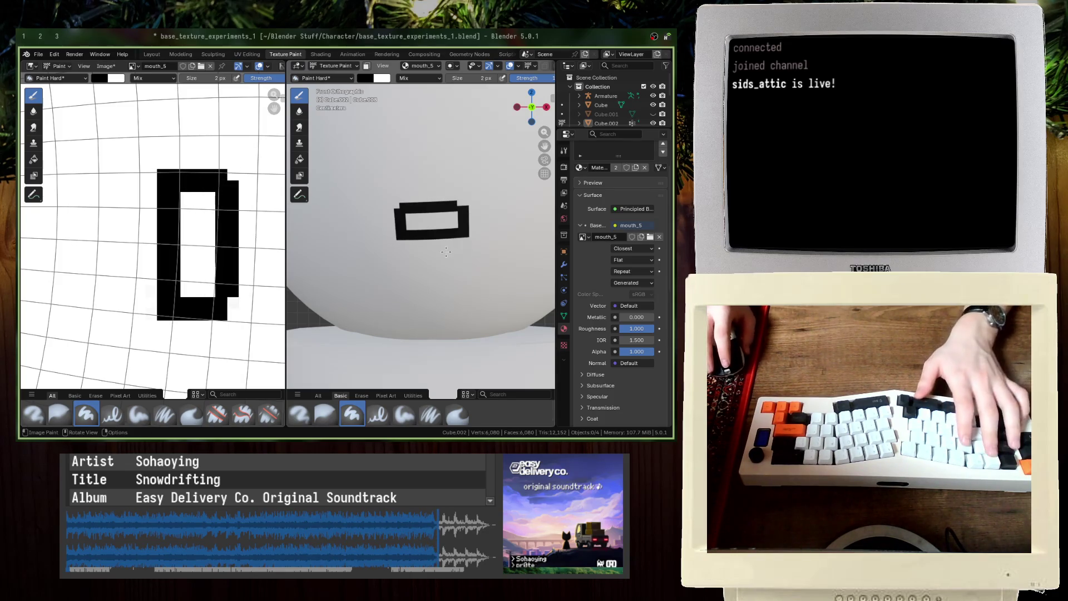
key("ctrl+z")
key("ctrl+z")
key("ctrl+z")
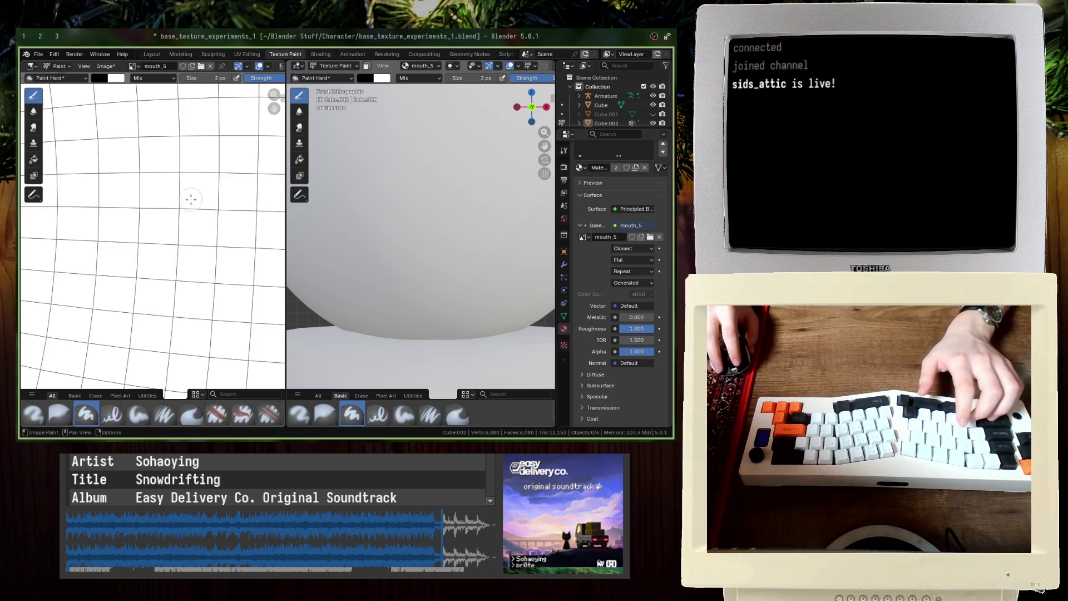
mouse_move(165, 167)
left_mouse_down()
mouse_move(254, 167)
mouse_move(253, 327)
mouse_move(165, 303)
mouse_move(244, 322)
left_mouse_up()
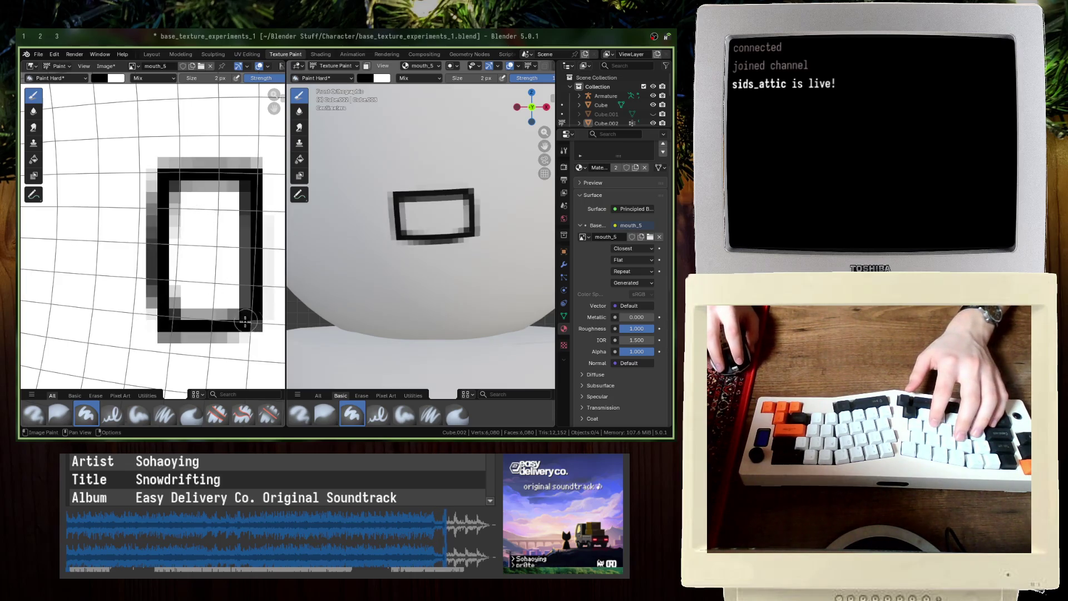
middle_click_drag(398, 257, 405, 253)
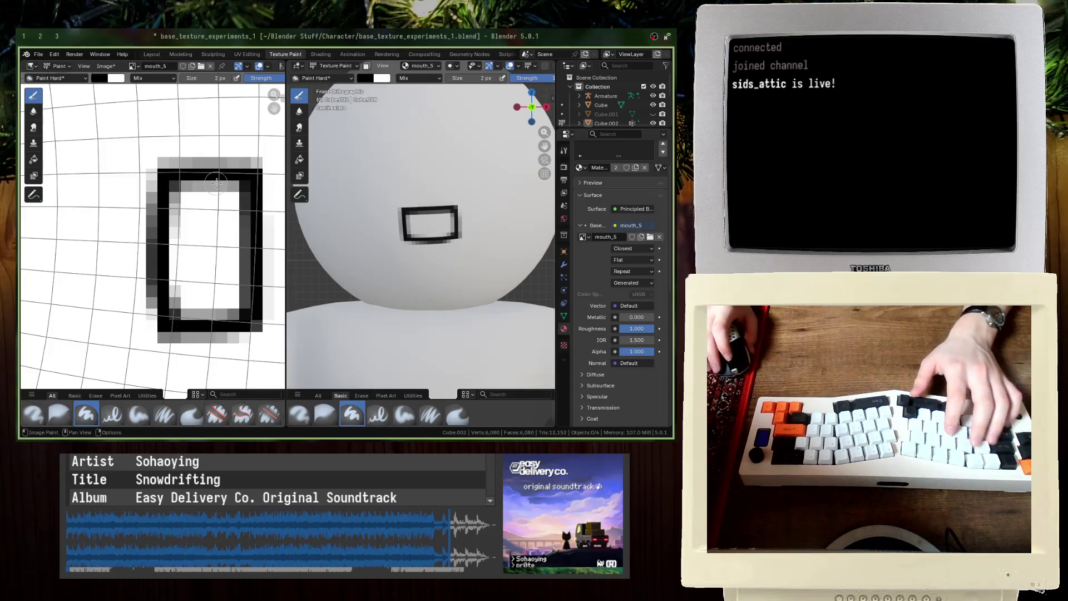
key("ctrl+z")
key("ctrl+z")
key("ctrl+z")
left_click(386, 396)
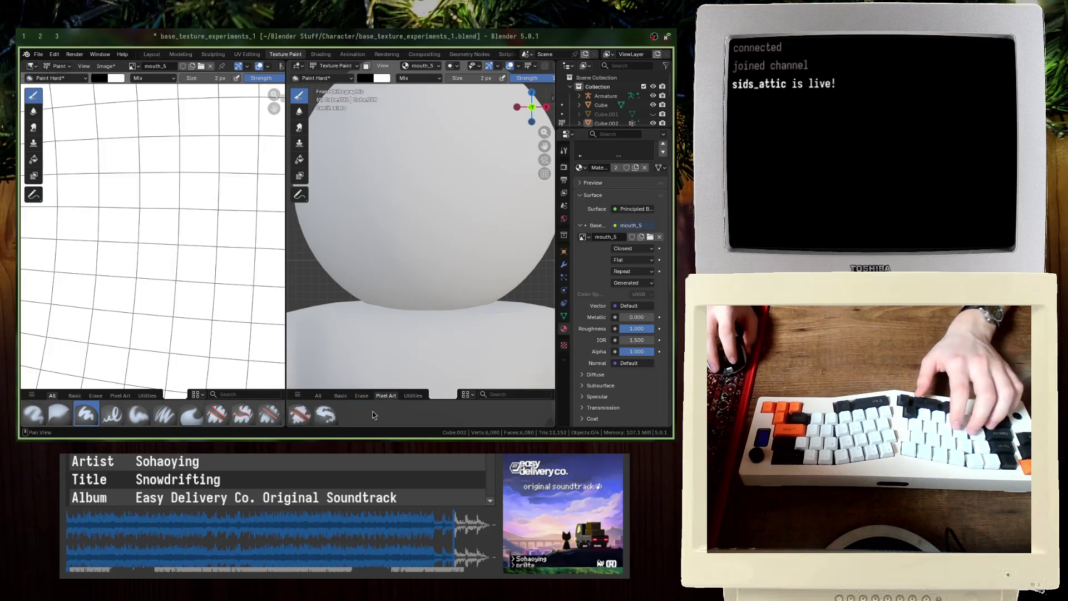
Step: With the Paint Pixel Art brush, restore the mouth strokes and paint a crisp black L-shaped edge
left_click(326, 414)
key("ctrl+shift+z")
key("ctrl+shift+z")
key("ctrl+shift+z")
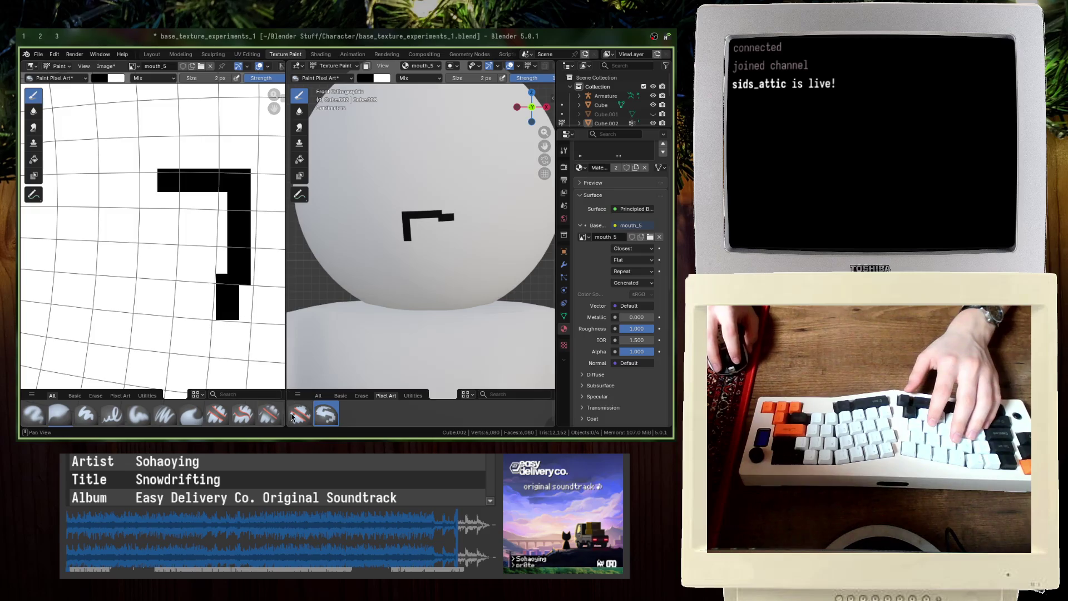
mouse_move(167, 186)
left_mouse_down()
mouse_move(169, 320)
mouse_move(223, 324)
mouse_move(239, 293)
mouse_move(242, 320)
left_mouse_up()
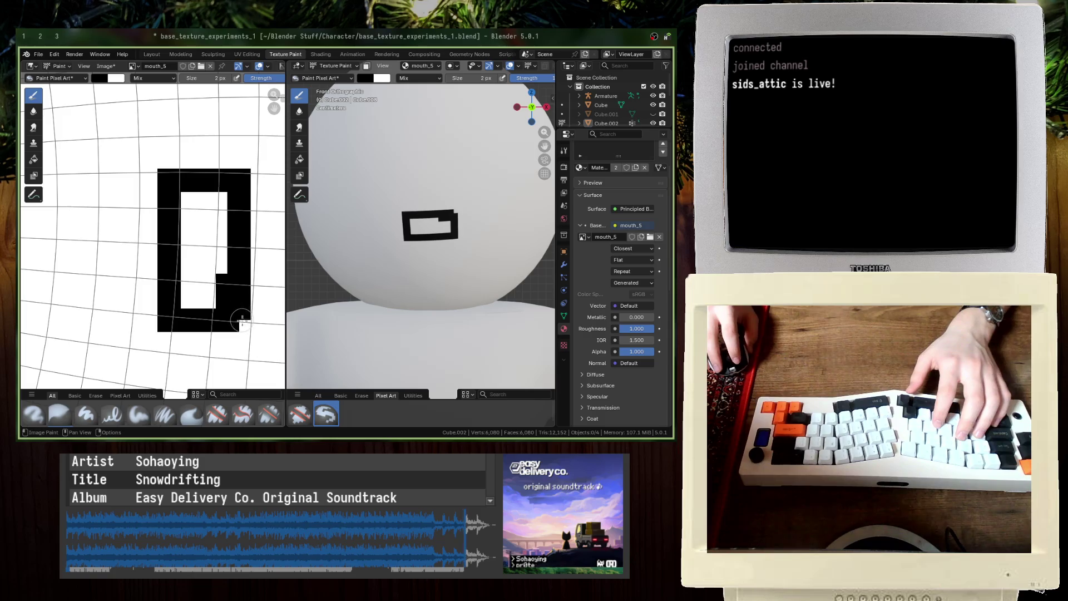
scroll(291, 318, "up", 2)
scroll(389, 250, "down", 5)
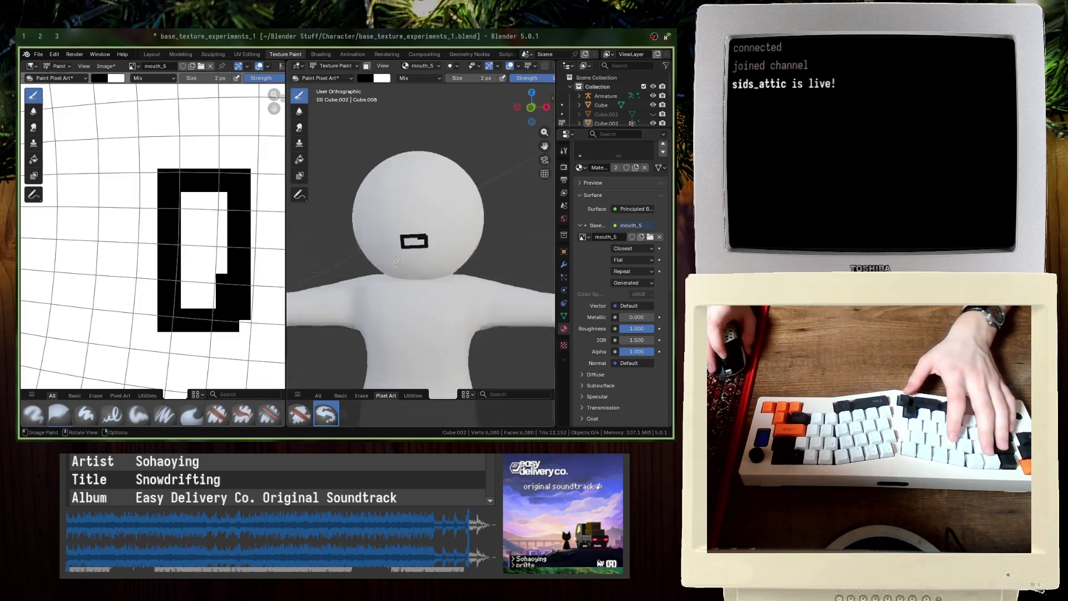
scroll(425, 231, "up", 3)
scroll(425, 231, "up", 5)
Step: Discard trial black interior fills and carve a white stepped notch into the mouth's corner
left_click_drag(198, 193, 216, 242)
key("ctrl+z")
left_click(215, 203)
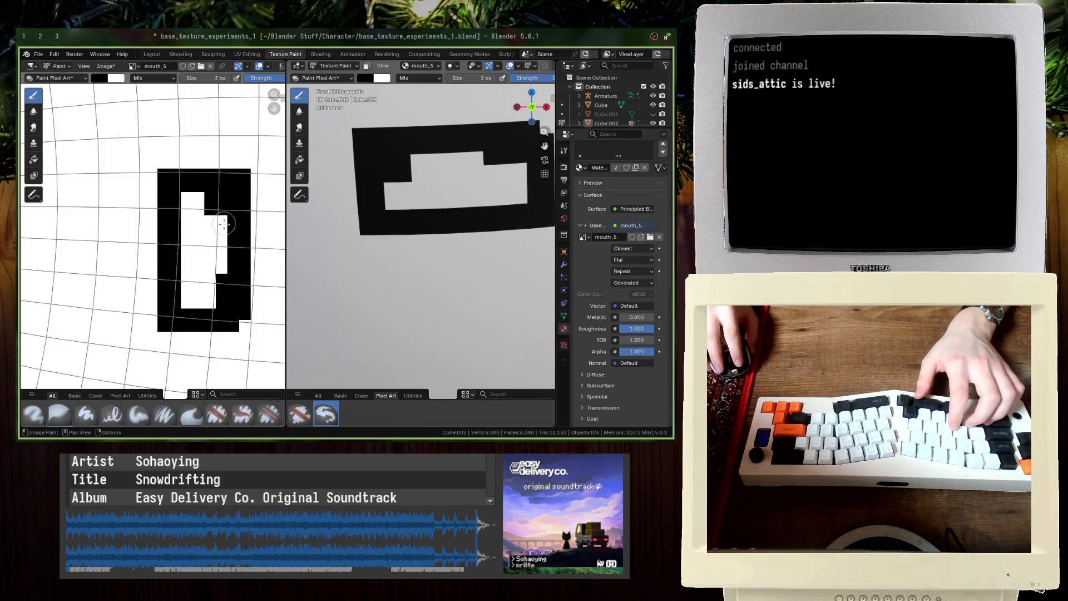
left_click(215, 251)
key("ctrl+z")
key("ctrl+z")
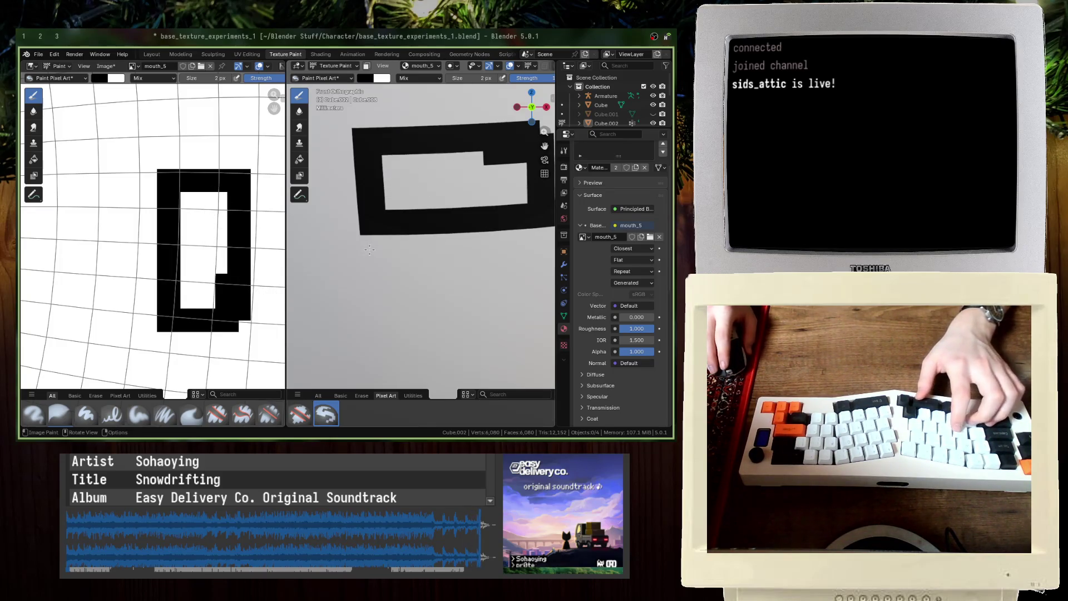
scroll(441, 248, "down", 2)
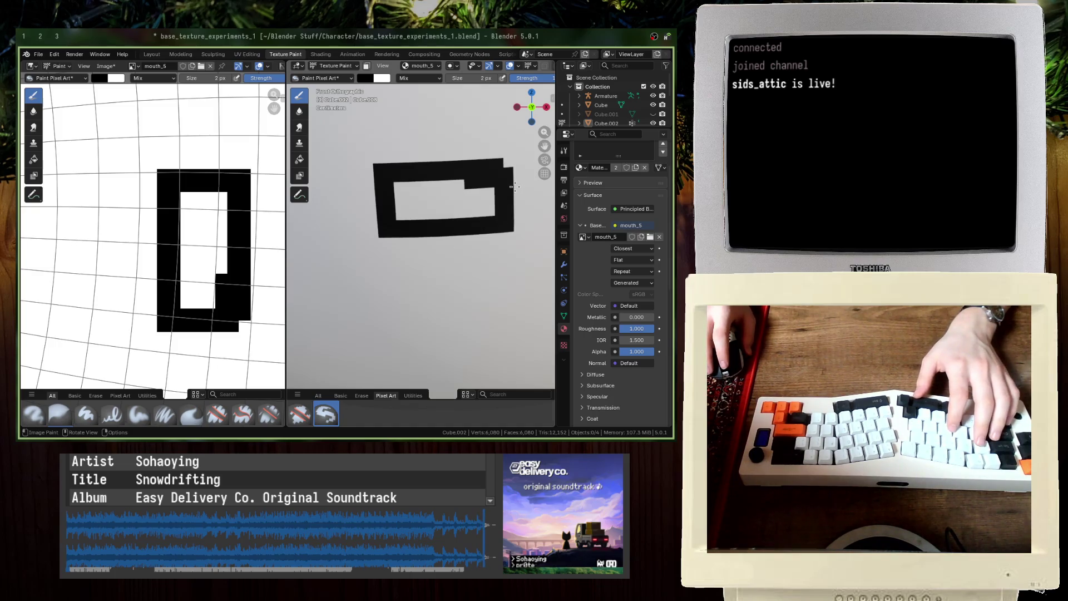
key("x")
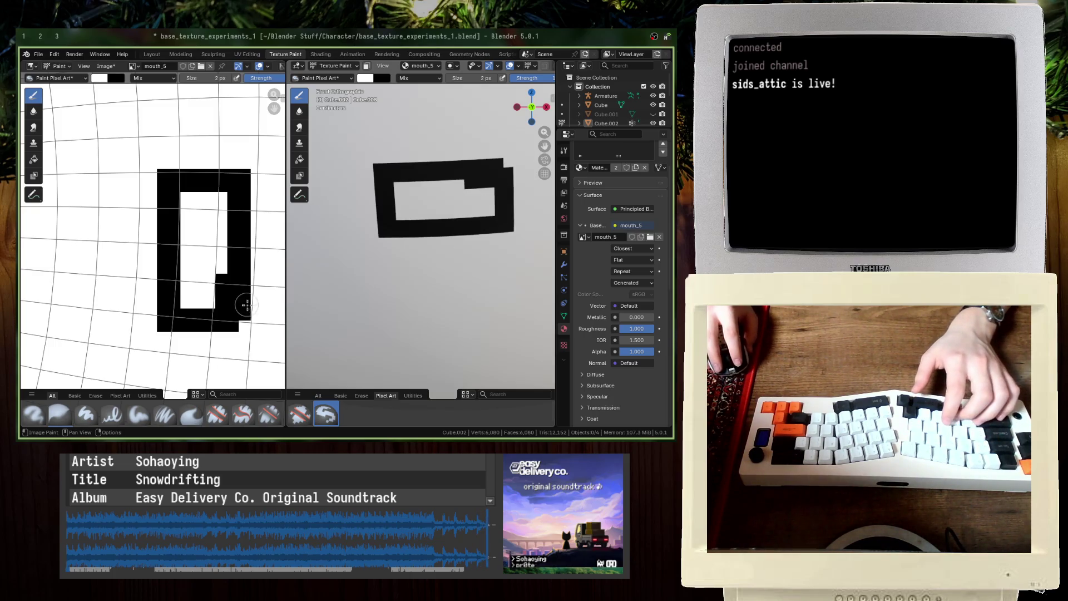
left_click_drag(245, 306, 233, 324)
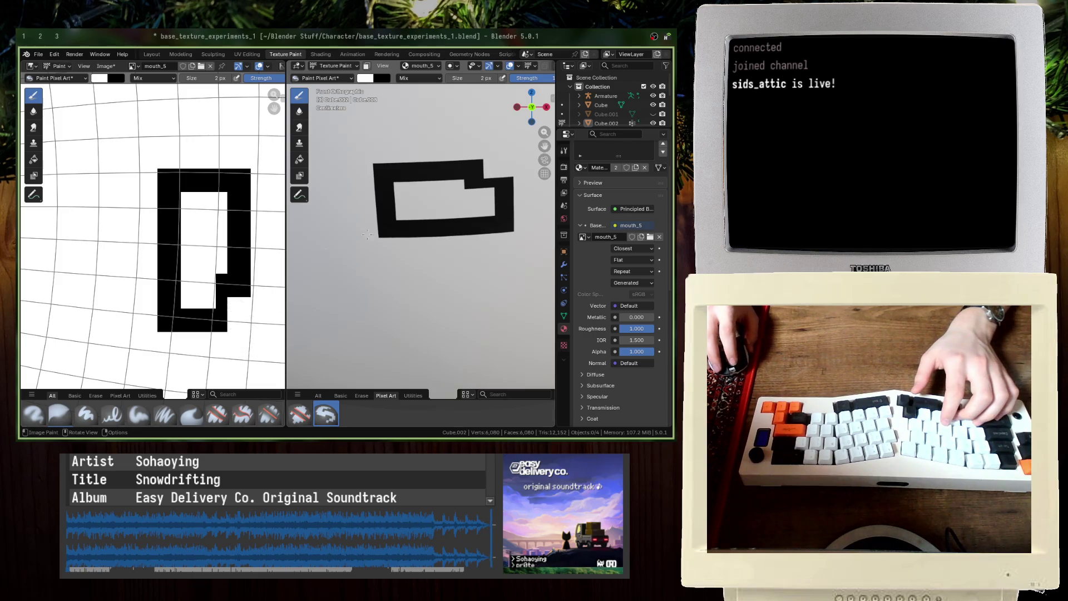
Step: Check the whole head, return to front view, and save base_texture_experiments_1.blend
scroll(380, 231, "down", 8)
middle_click_drag(378, 223, 379, 232)
scroll(379, 232, "up", 5)
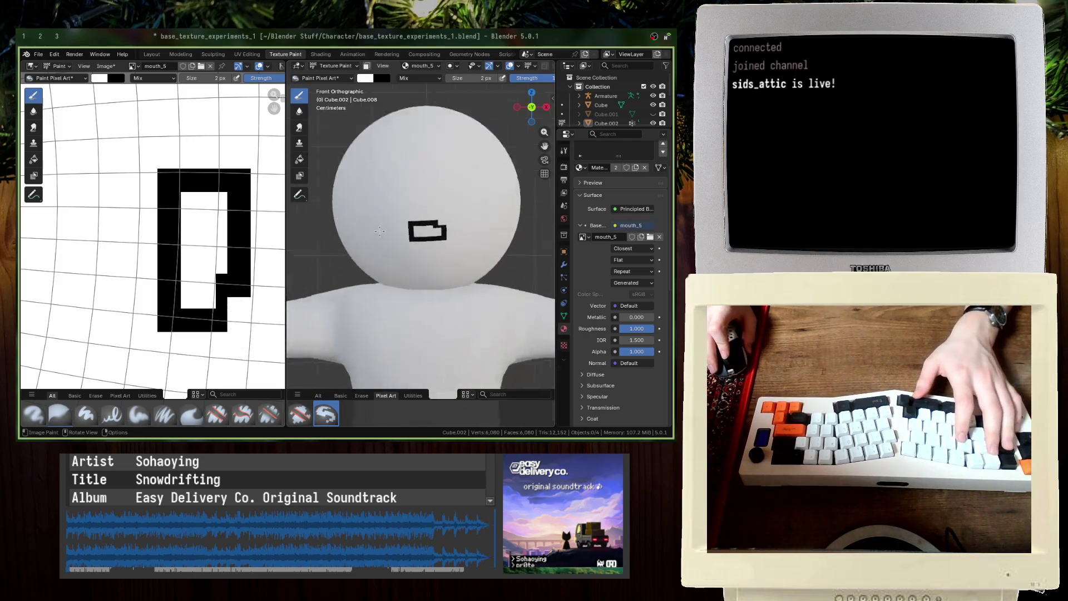
key("KP_1")
key("ctrl+s")
left_click(113, 62)
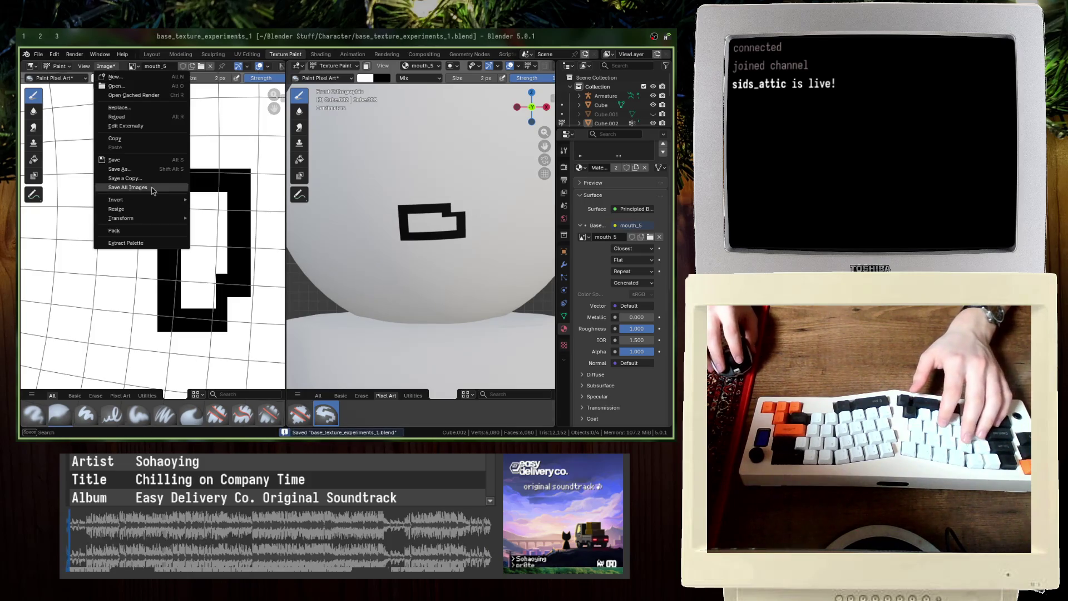
Step: Save all painted images and give the head a new blank texture named mouth_6
left_click(156, 166)
left_click(411, 289)
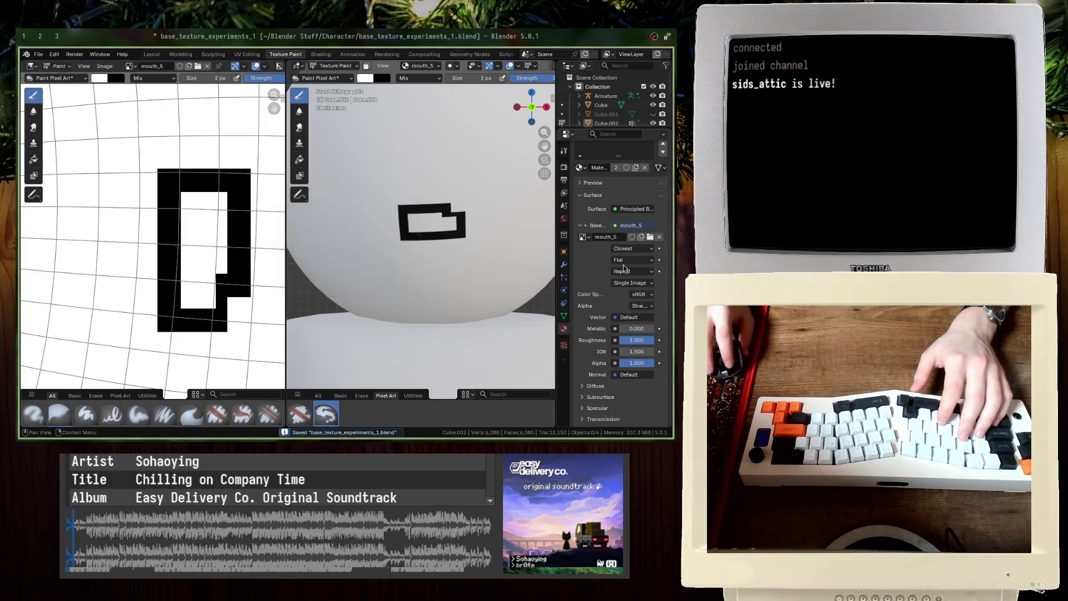
left_click(634, 238)
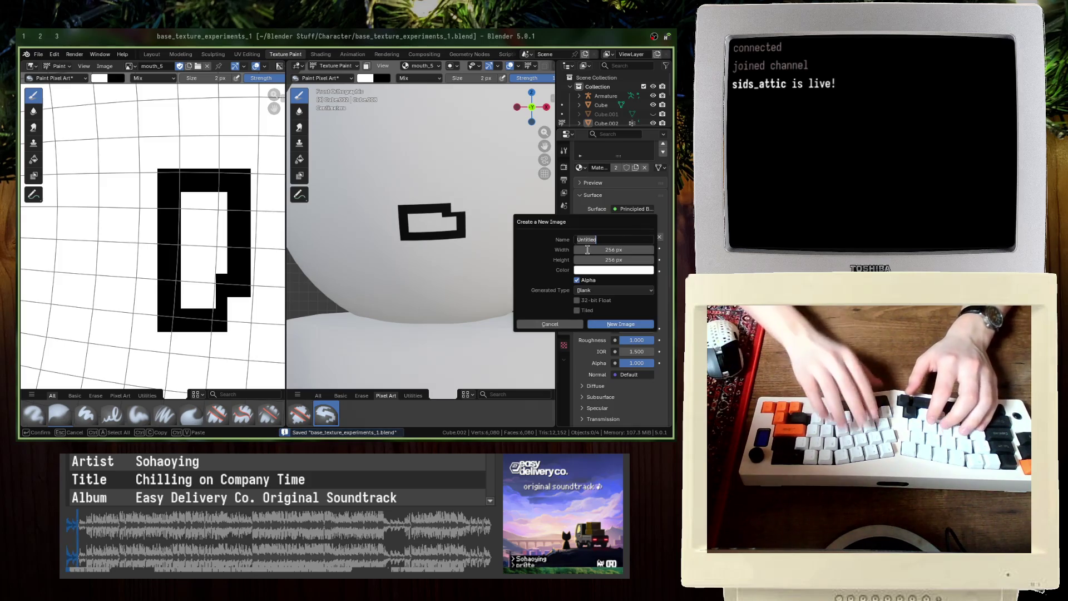
type("mouth")
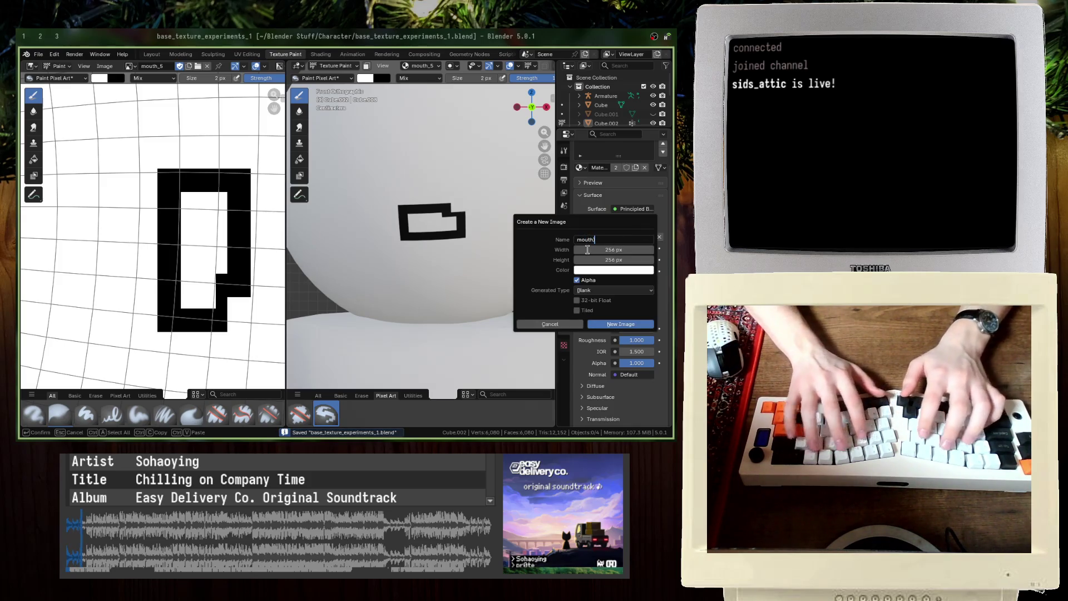
type("_6")
key("Return")
left_click(620, 324)
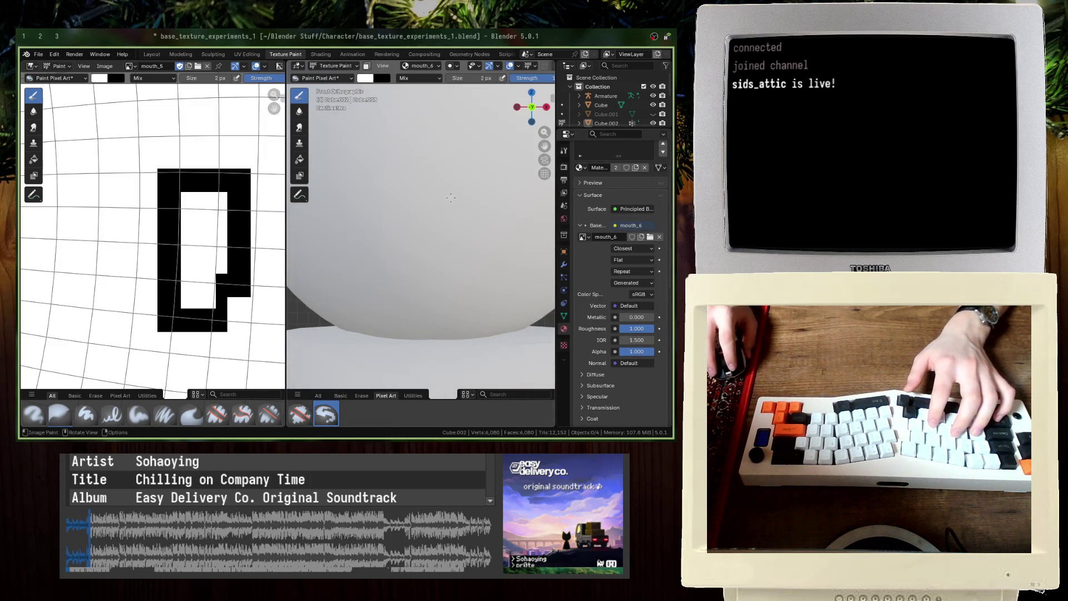
key("ctrl+space")
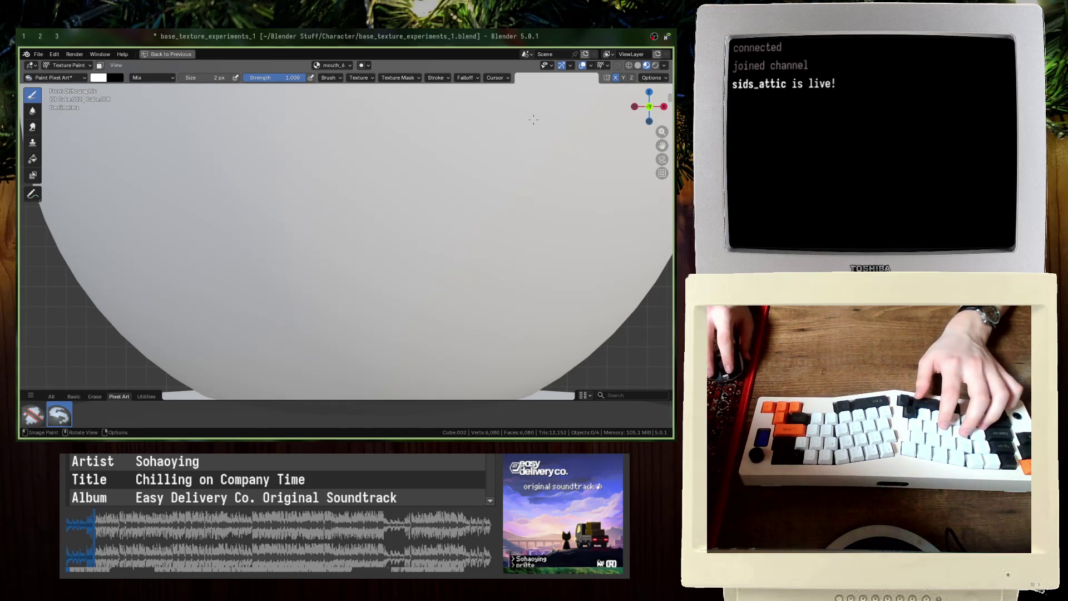
Step: Turn on X-axis mirrored painting and set the brush size to 28 px
scroll(533, 119, "down", 5)
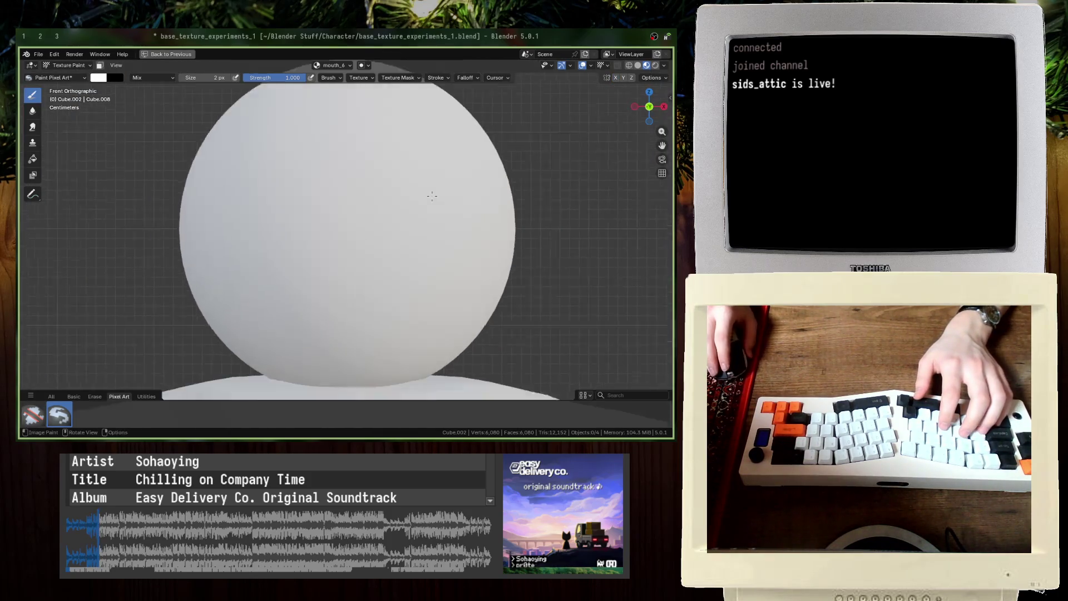
scroll(431, 196, "down", 1)
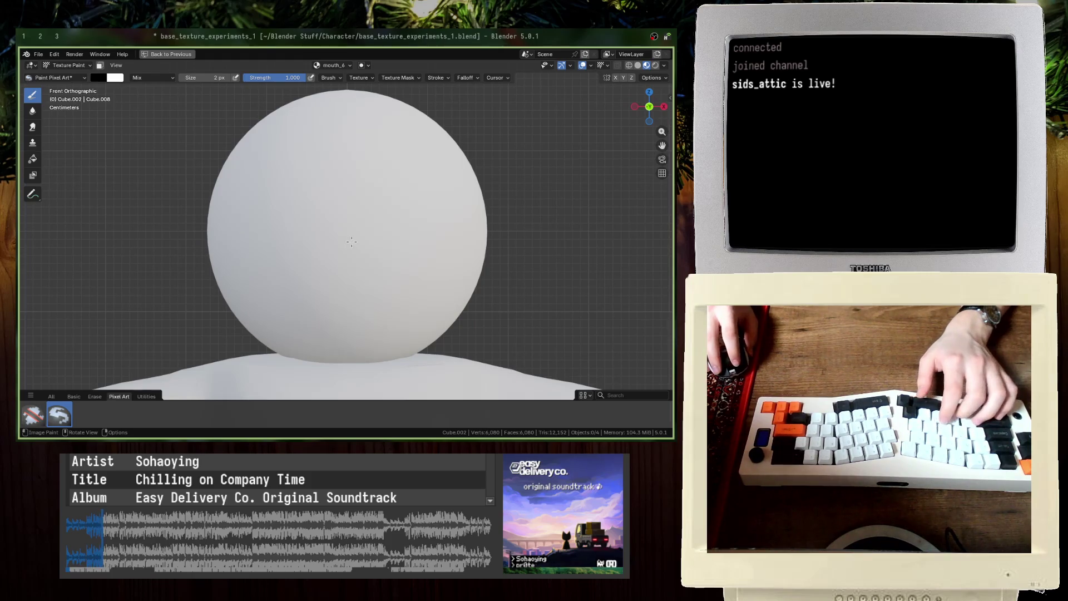
left_click(615, 77)
double_click(206, 77)
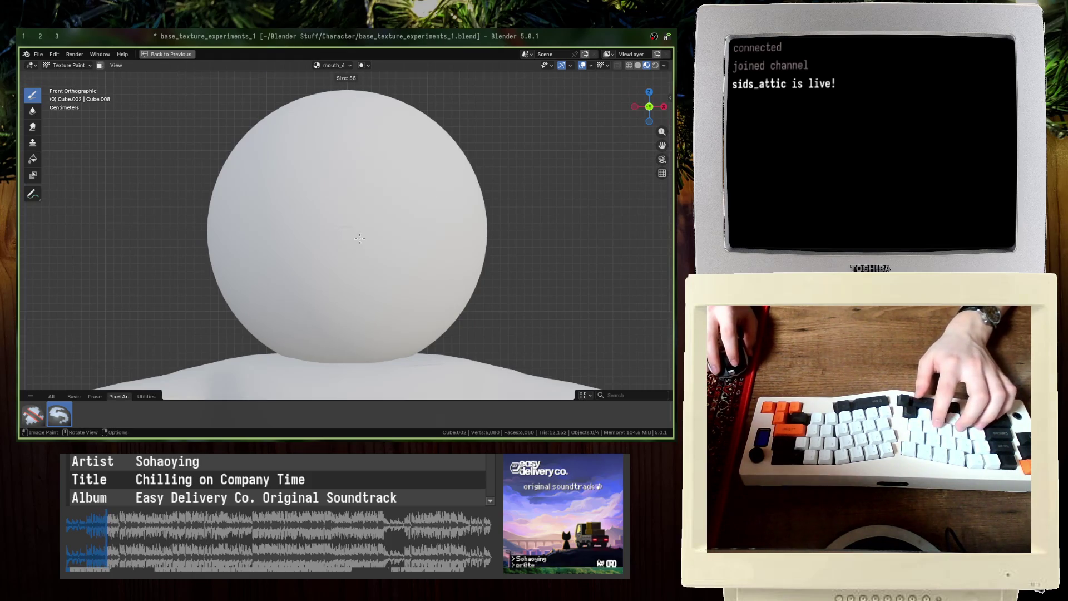
type("28")
key("Return")
Step: Paint several trial mirrored black rings on the head, undoing each one
mouse_move(346, 238)
left_mouse_down()
mouse_move(319, 257)
mouse_move(333, 286)
mouse_move(377, 290)
left_mouse_up()
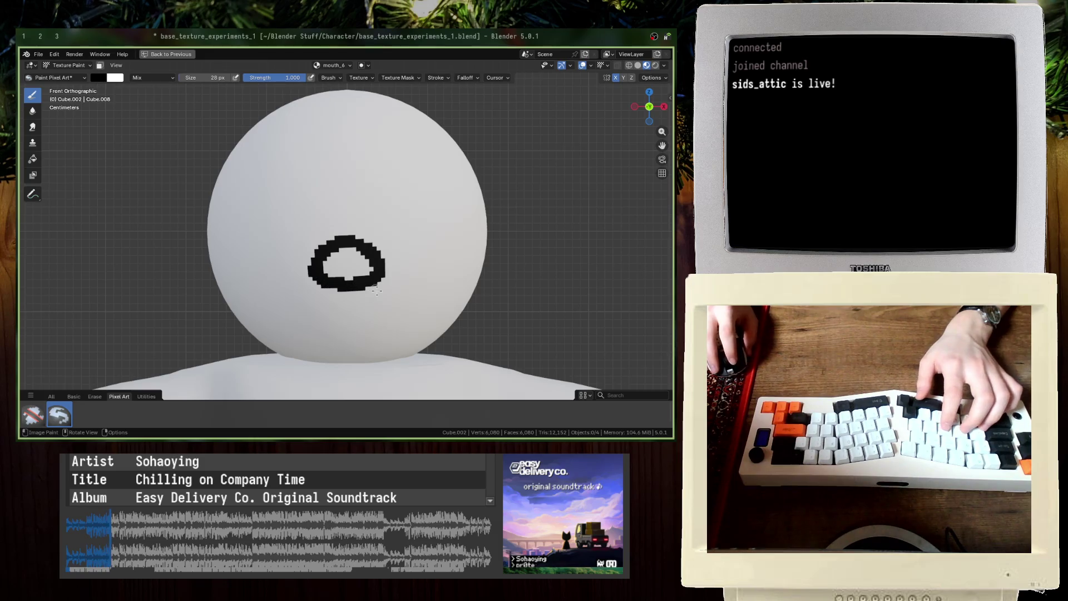
key("ctrl+z")
mouse_move(347, 254)
left_mouse_down()
mouse_move(378, 273)
mouse_move(371, 302)
mouse_move(353, 307)
left_mouse_up()
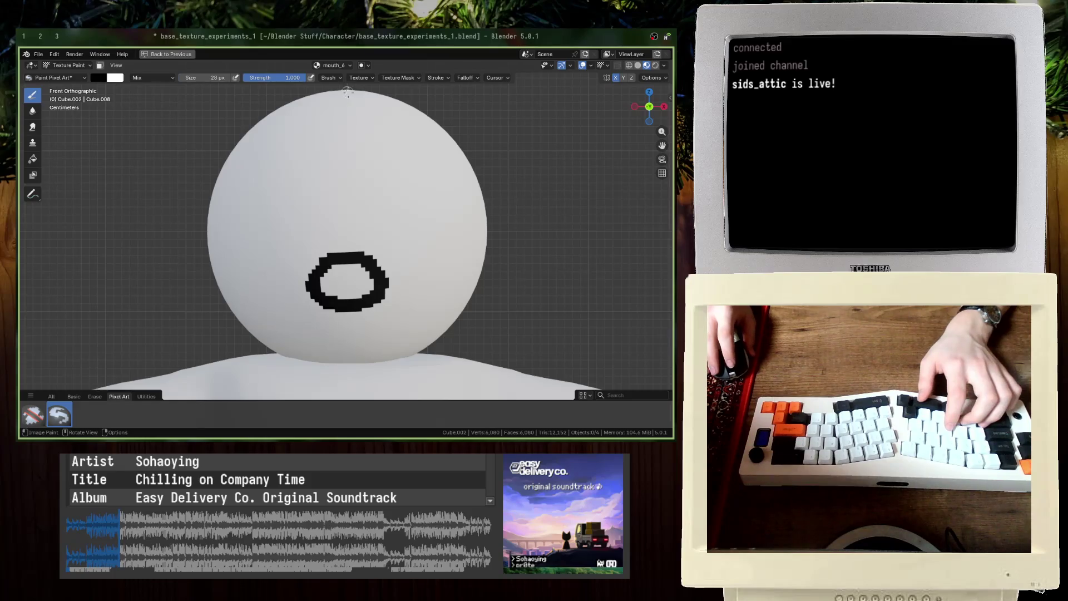
key("ctrl+z")
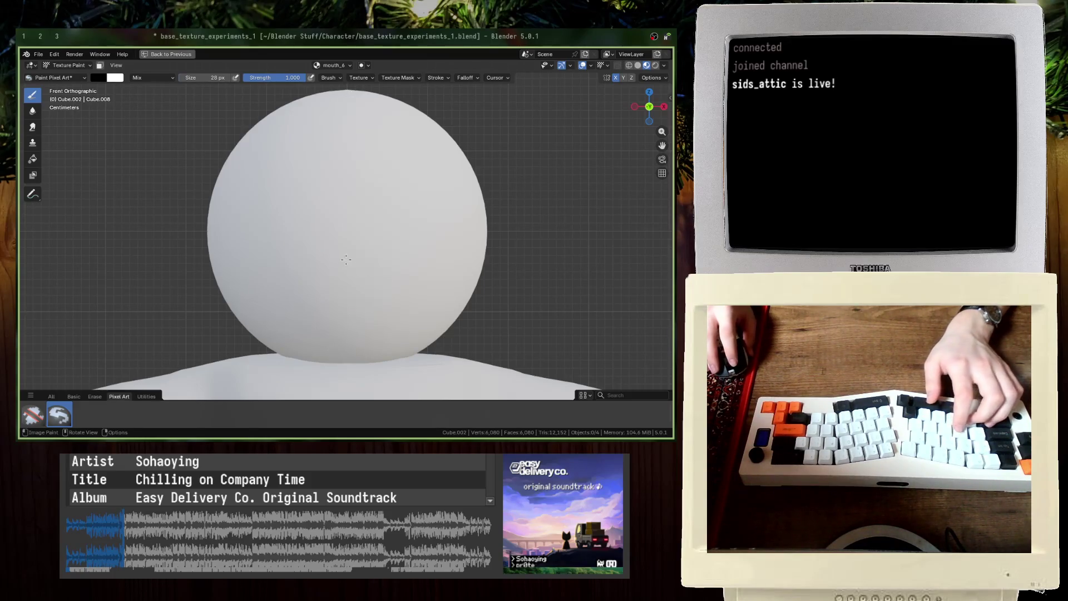
mouse_move(341, 251)
left_mouse_down()
mouse_move(322, 257)
mouse_move(300, 287)
mouse_move(340, 301)
left_mouse_up()
left_click(358, 254)
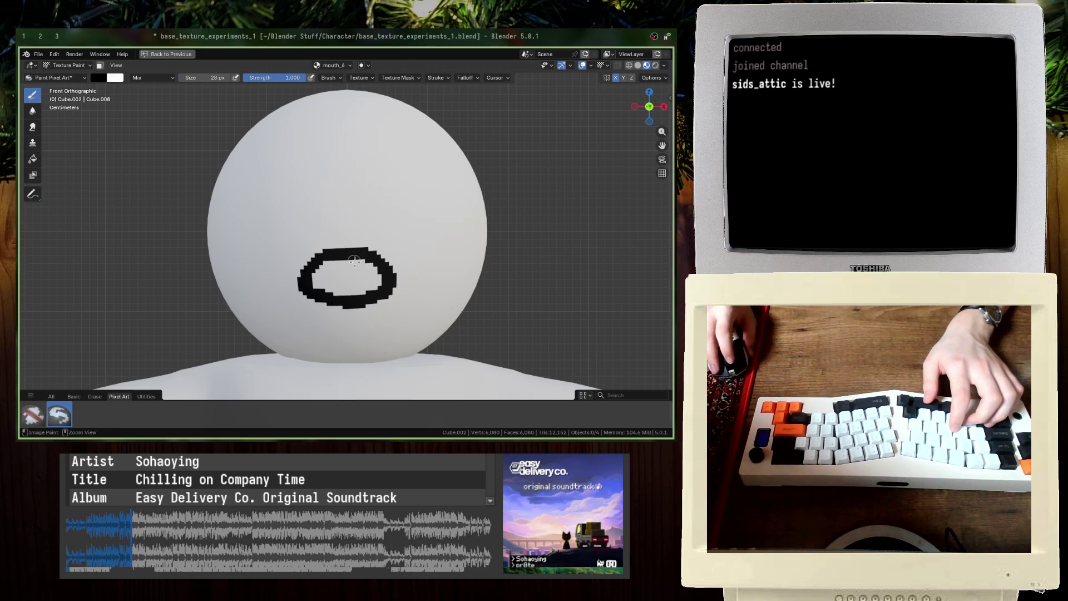
key("ctrl+z")
Step: Resize the brush, paint a small black ring mouth near the head's centre, and save
key("f")
left_click(345, 254)
mouse_move(343, 250)
left_mouse_down()
mouse_move(305, 278)
mouse_move(321, 300)
mouse_move(349, 304)
left_mouse_up()
key("ctrl+z")
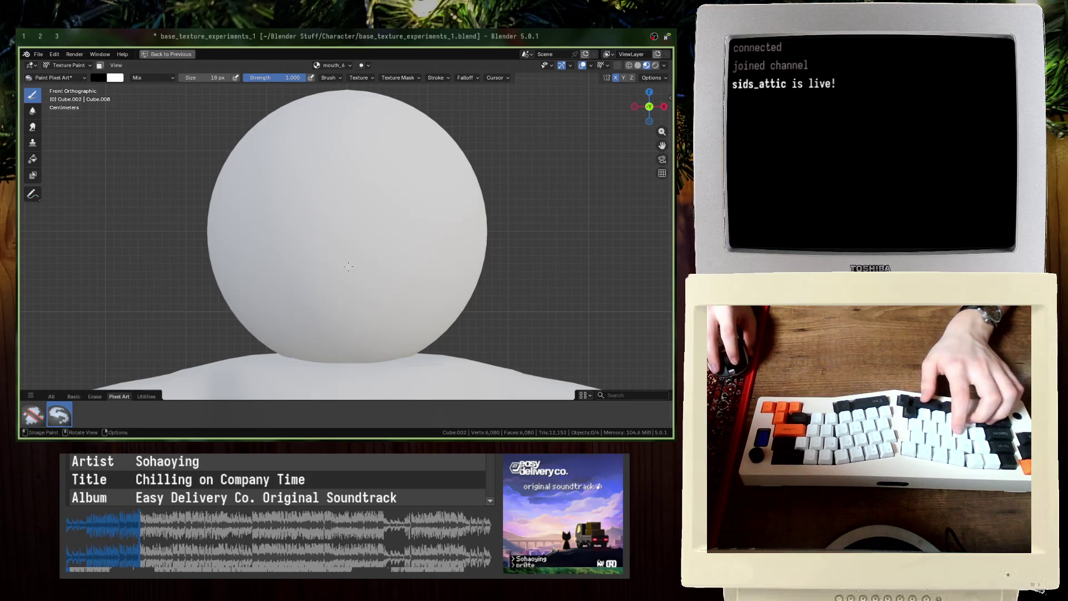
left_click_drag(336, 266, 343, 291)
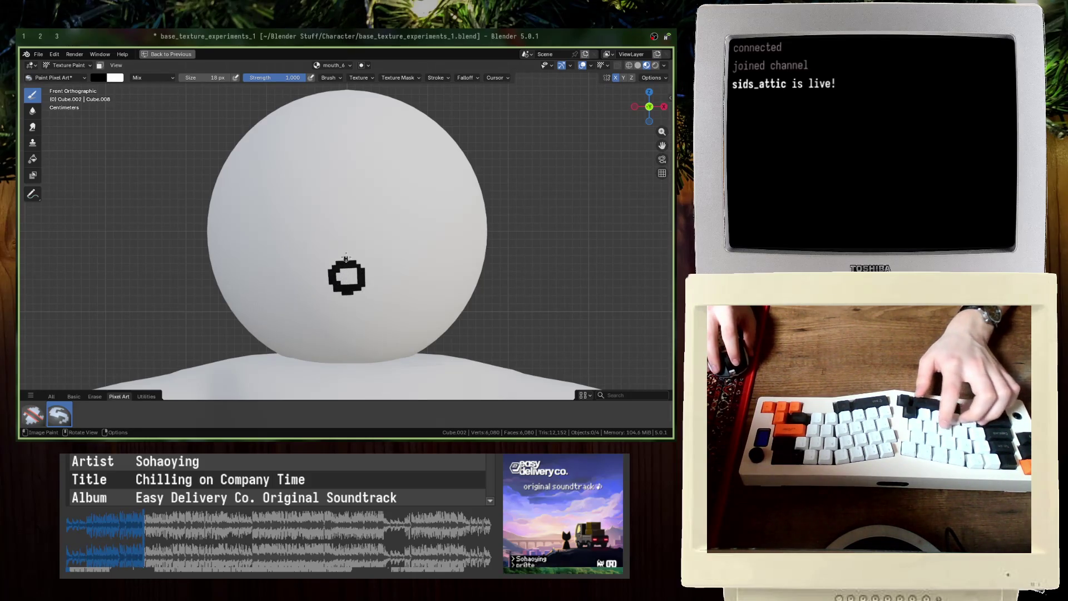
key("x")
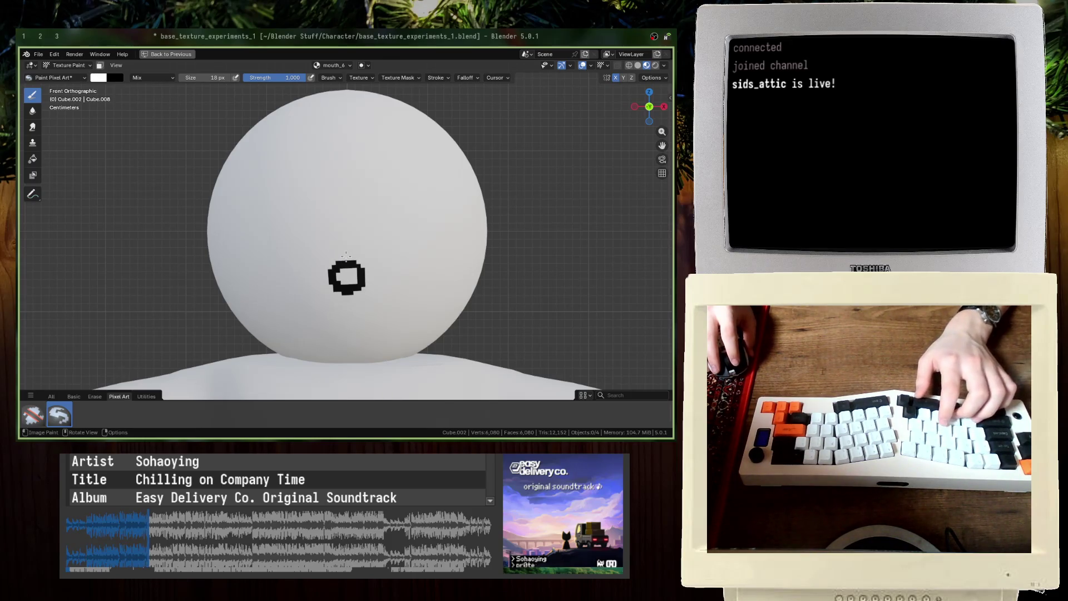
key("x")
key("ctrl+s")
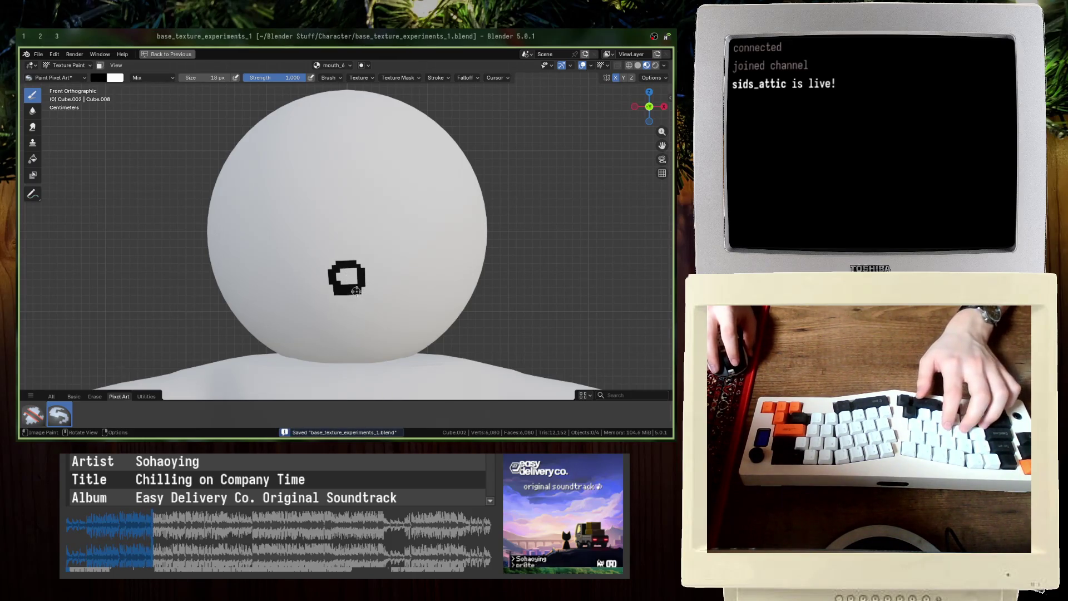
Step: Repaint the pixel ring mouth on the head's lower centre, save, and restore the full layout
left_click(356, 291)
scroll(365, 303, "up", 3)
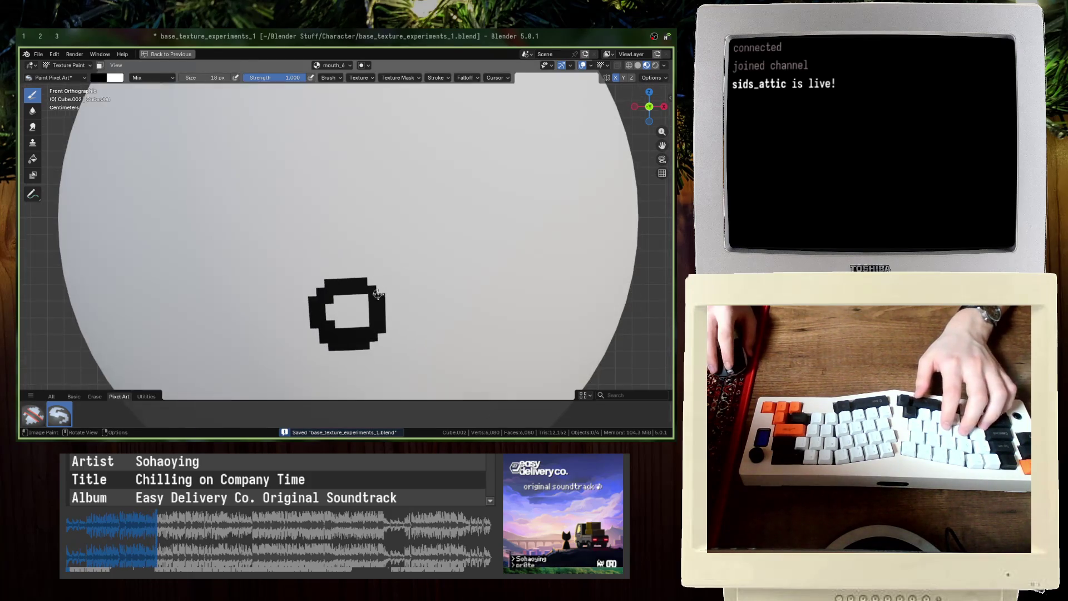
scroll(393, 292, "down", 5)
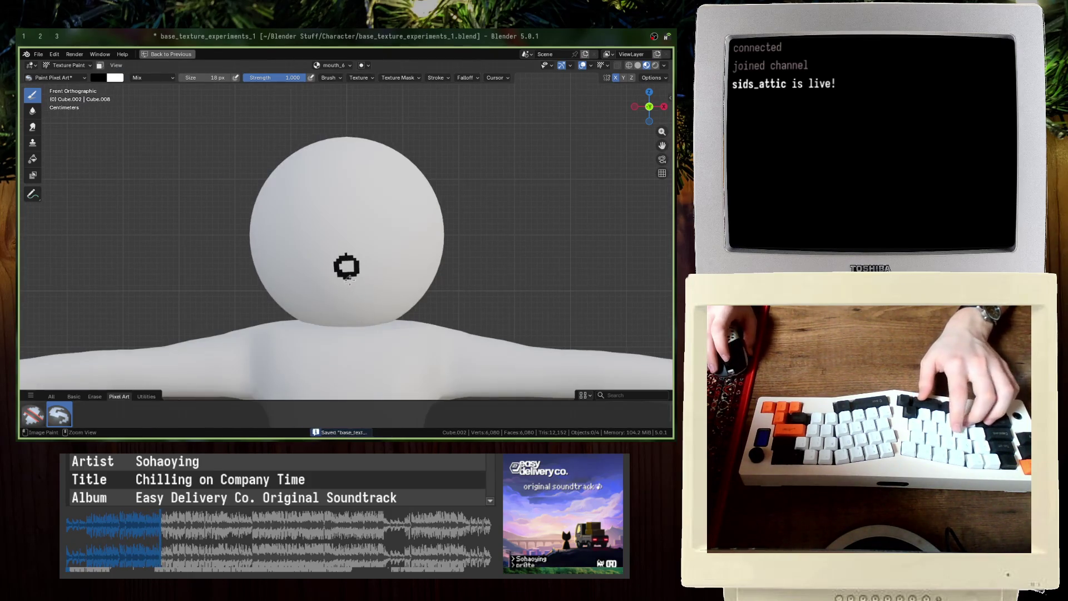
key("ctrl+z")
key("ctrl+z")
scroll(358, 277, "up", 2)
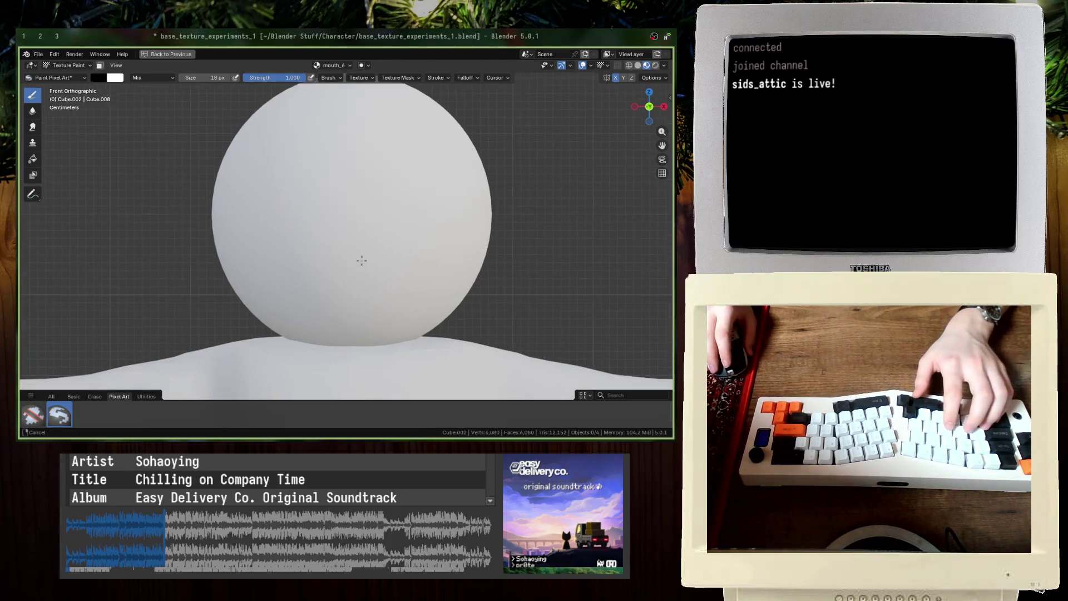
mouse_move(354, 244)
left_mouse_down()
mouse_move(329, 268)
mouse_move(349, 281)
left_mouse_up()
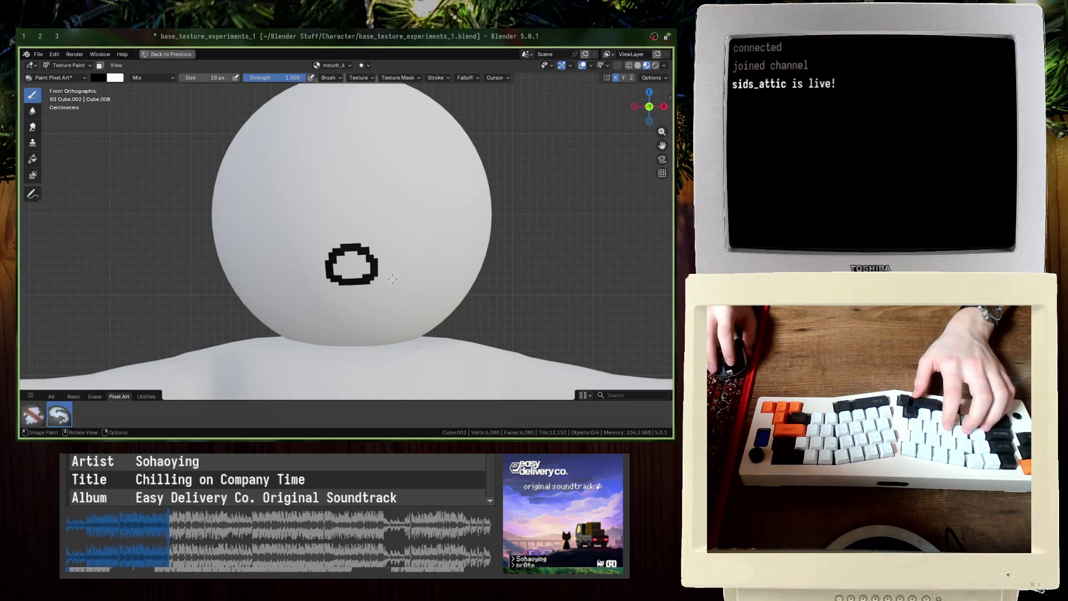
scroll(392, 279, "down", 1)
key("ctrl+s")
key("ctrl+space")
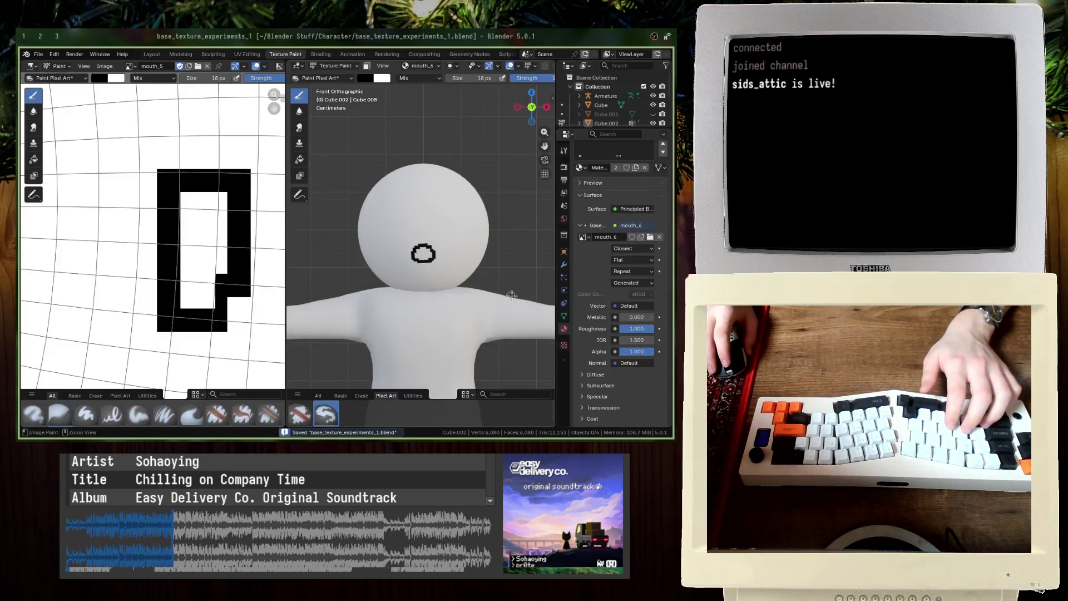
Step: Enable Fake User on mouth_6, show it in the image editor, and save the image
left_click(634, 239)
left_click(582, 237)
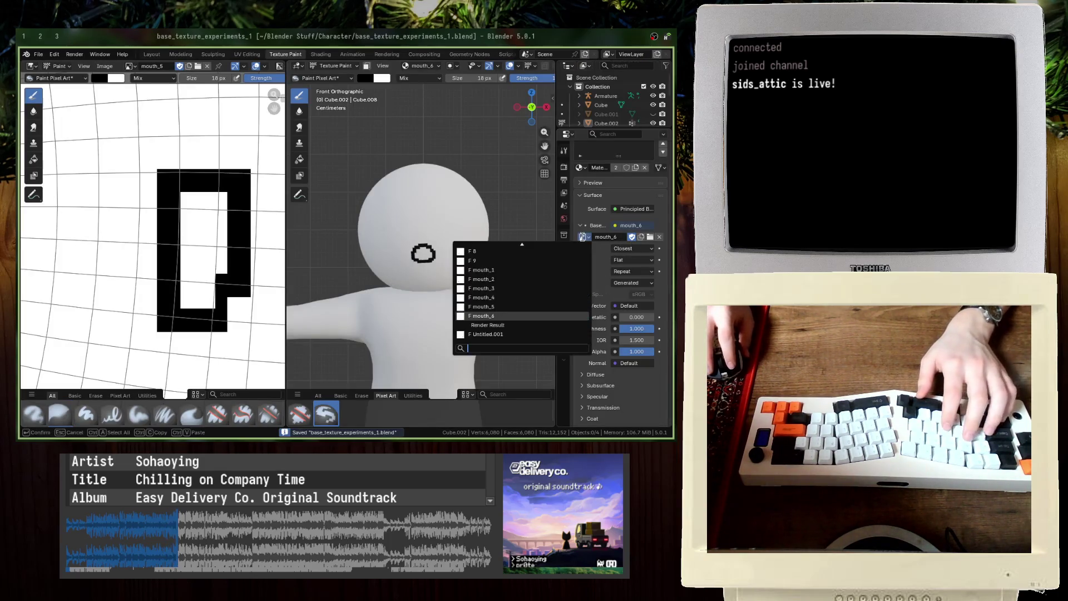
left_click(129, 65)
left_click(147, 144)
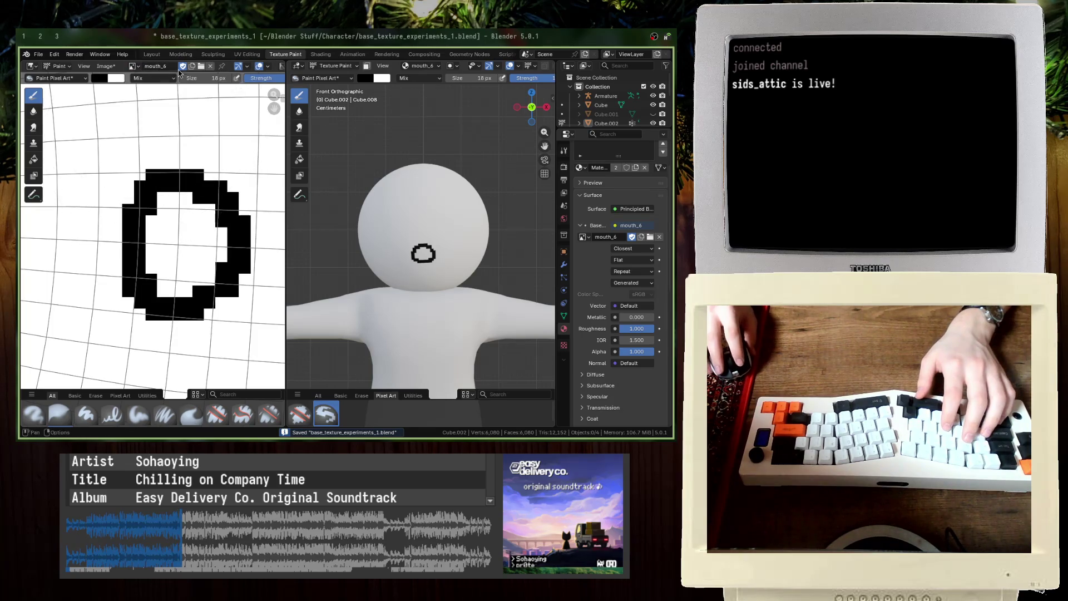
left_click(106, 65)
left_click(132, 159)
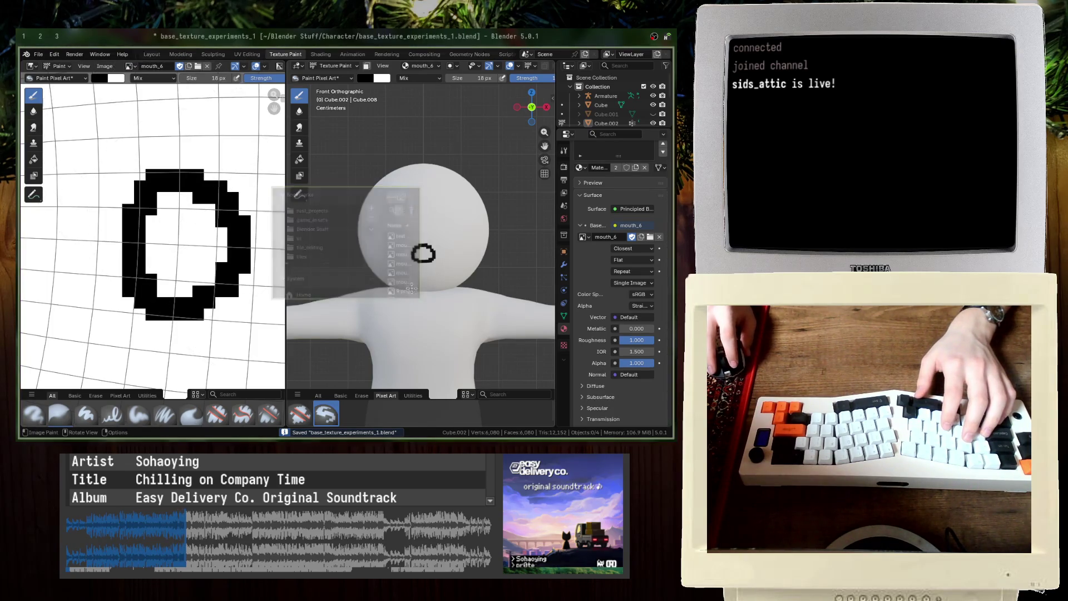
scroll(410, 292, "up", 2)
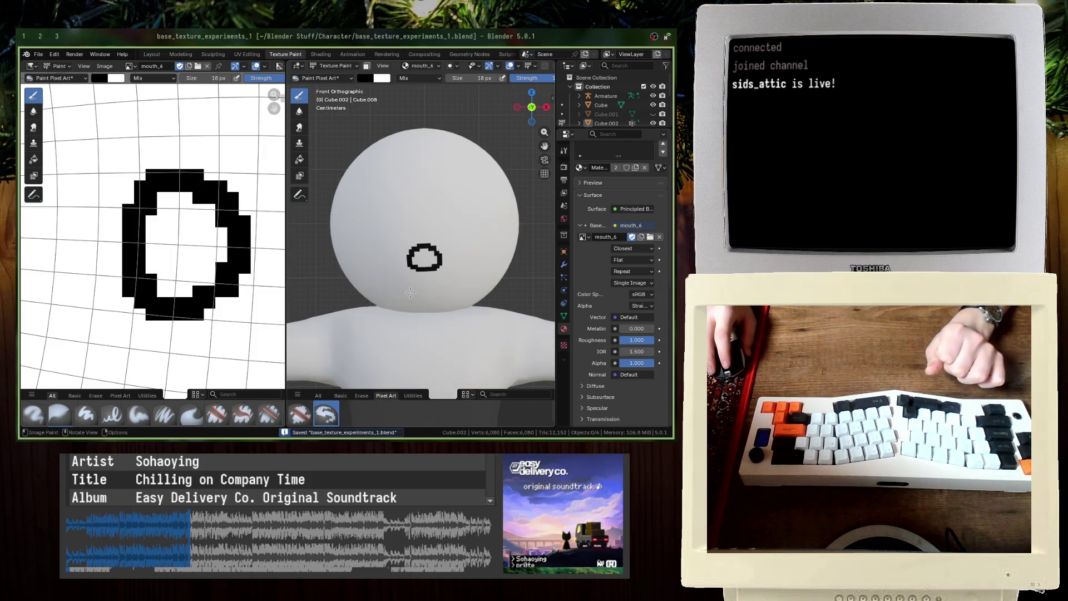
scroll(411, 292, "down", 2)
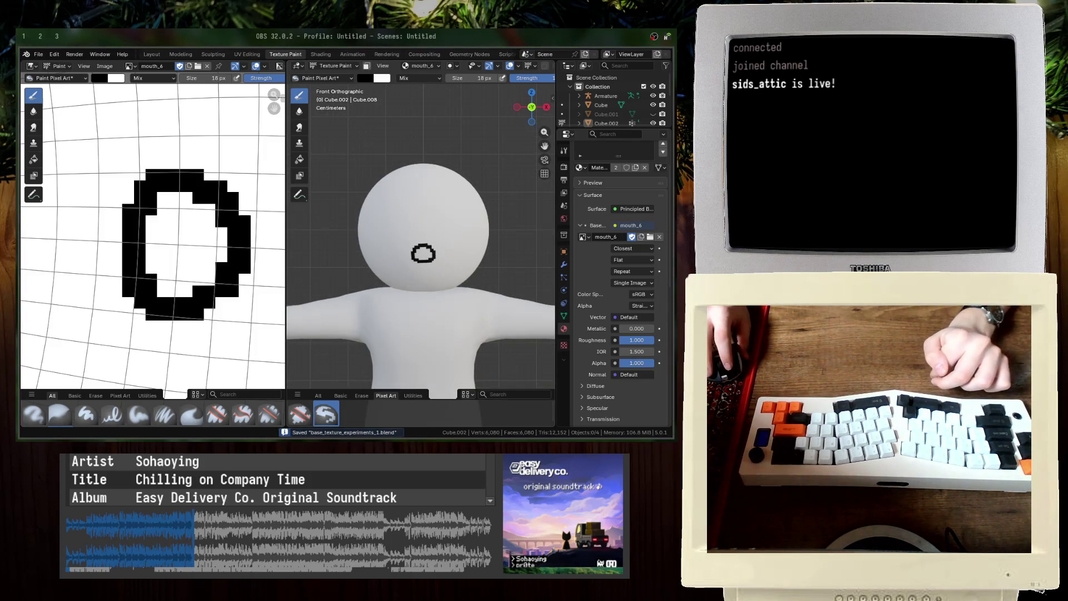
scroll(494, 252, "up", 3)
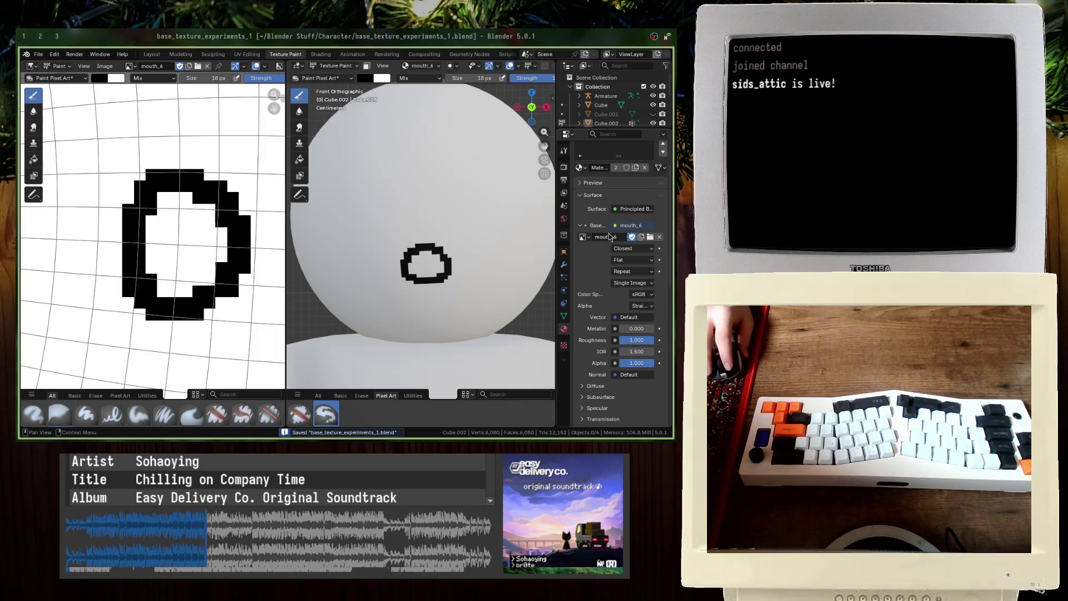
left_click(588, 238)
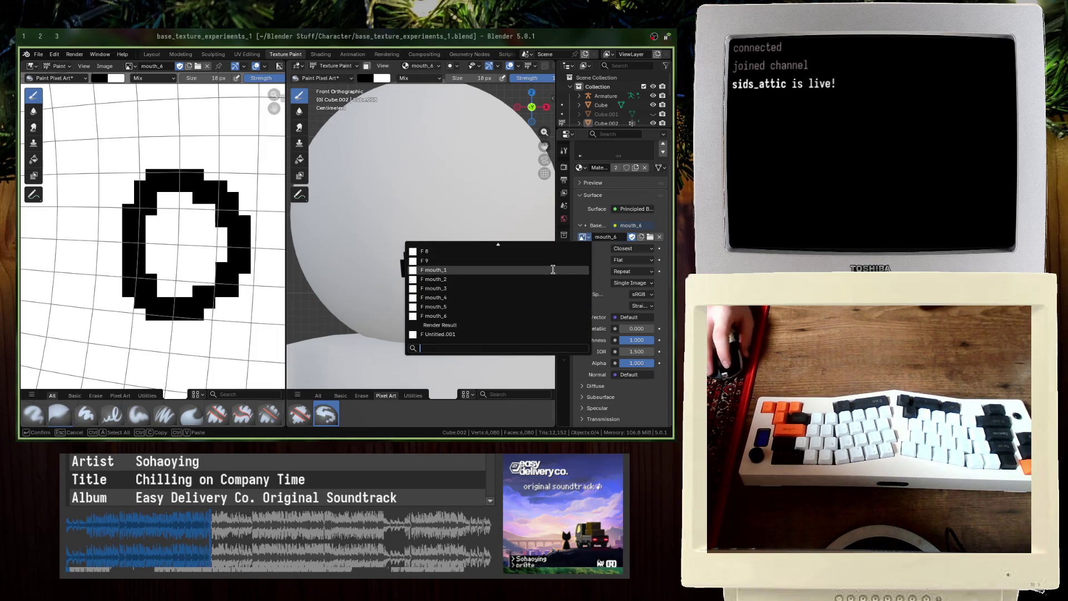
left_click(540, 260)
left_click(583, 237)
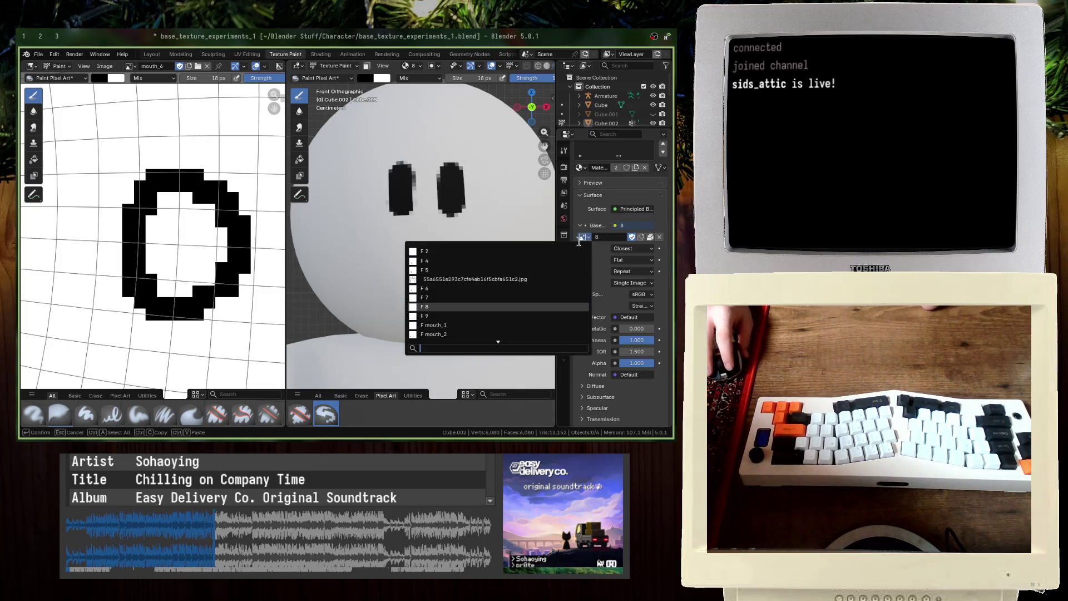
left_click(496, 258)
left_click(583, 237)
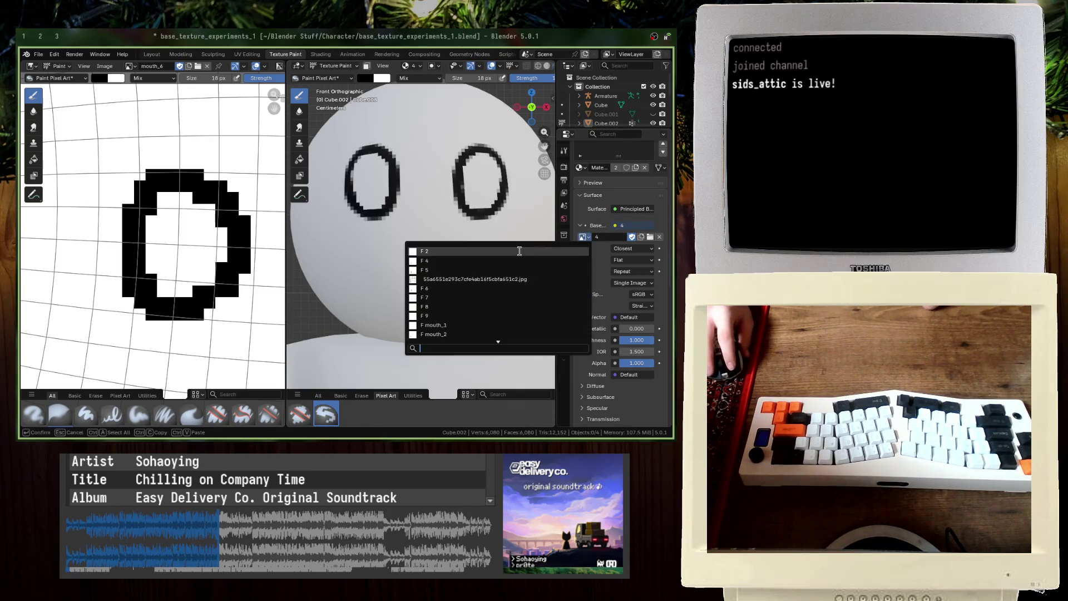
left_click(495, 252)
left_click(583, 237)
left_click(497, 270)
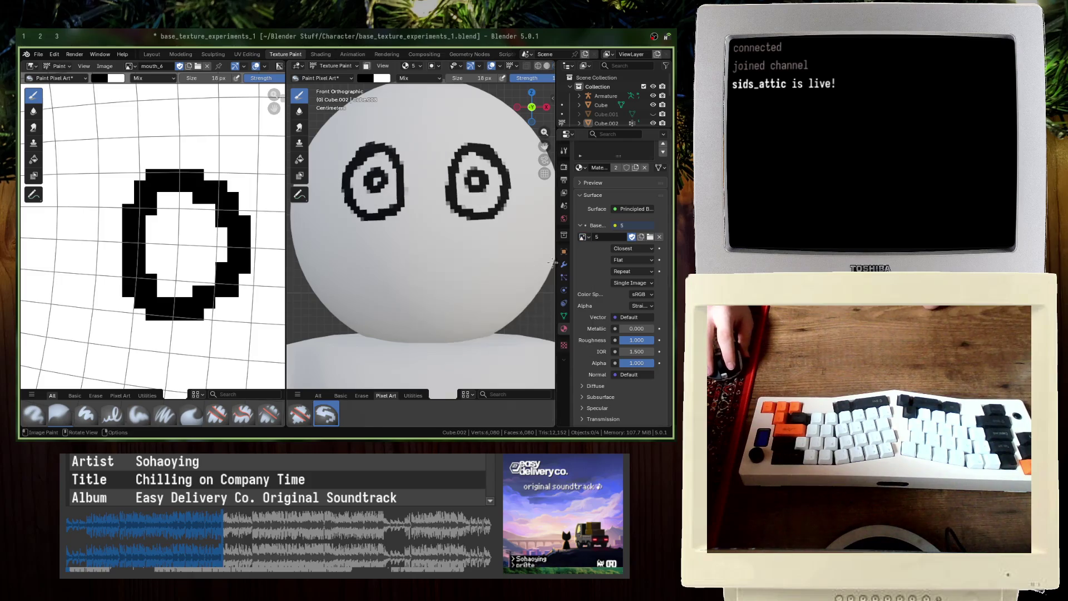
left_click(582, 237)
left_click(487, 295)
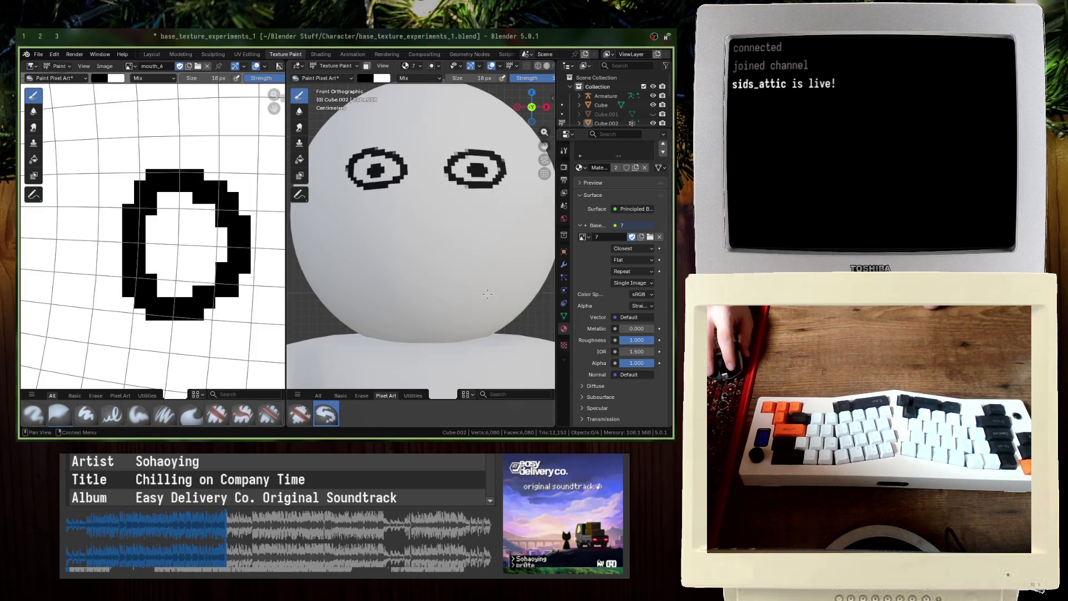
left_click(582, 236)
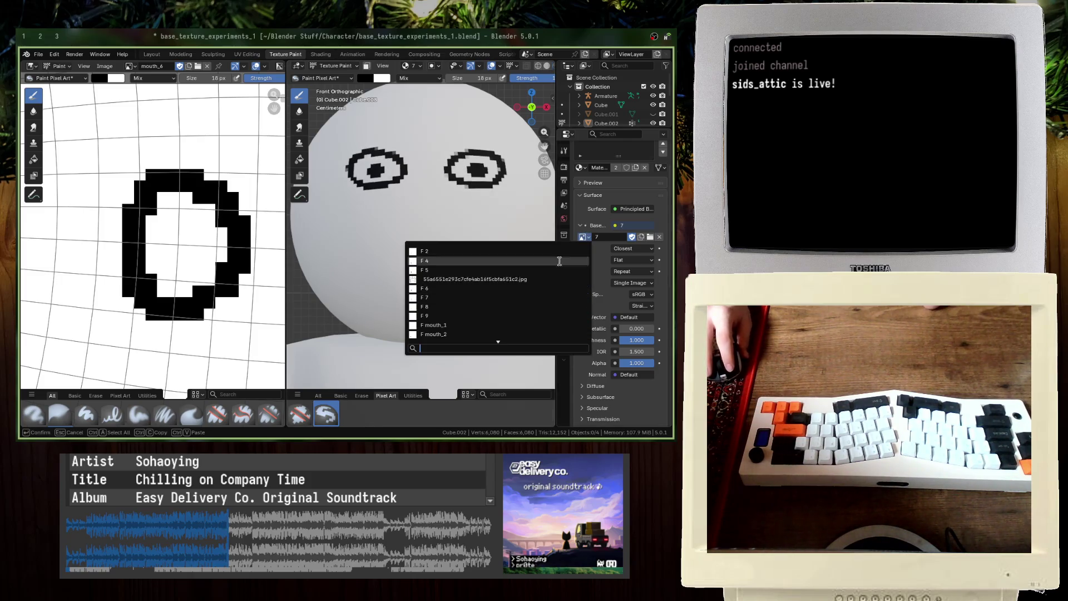
left_click(481, 306)
left_click(585, 236)
left_click(494, 316)
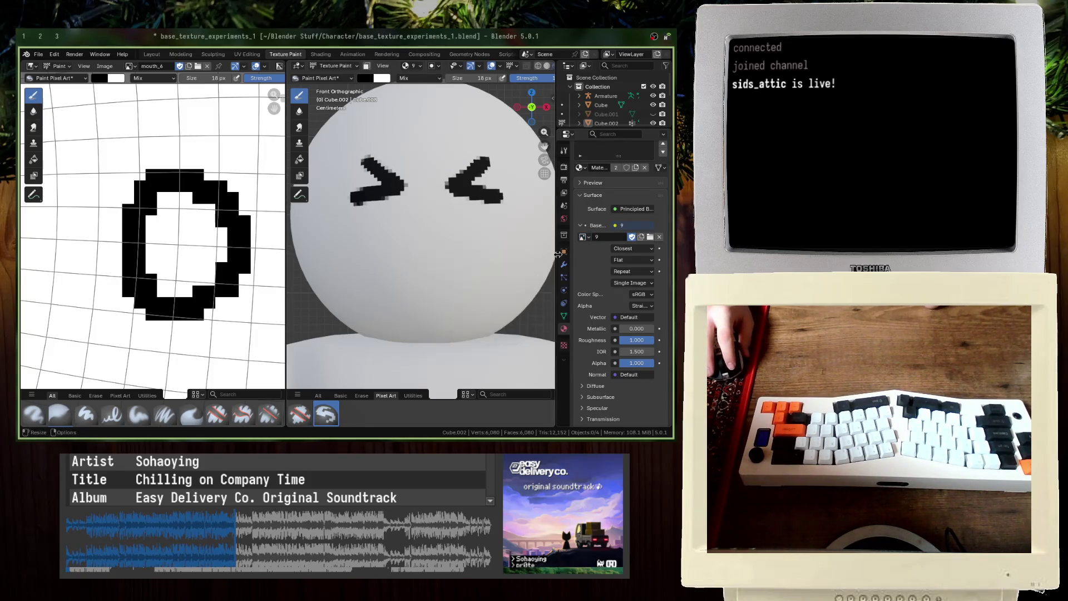
left_click(582, 236)
scroll(457, 334, "down", 3)
left_click(457, 334)
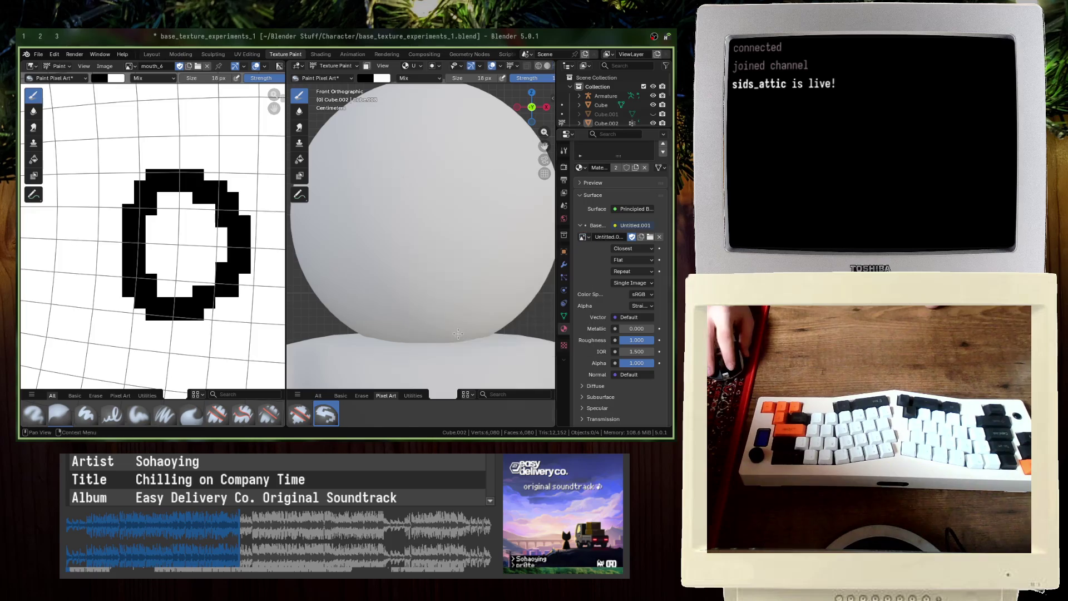
left_click(582, 237)
left_click(463, 315)
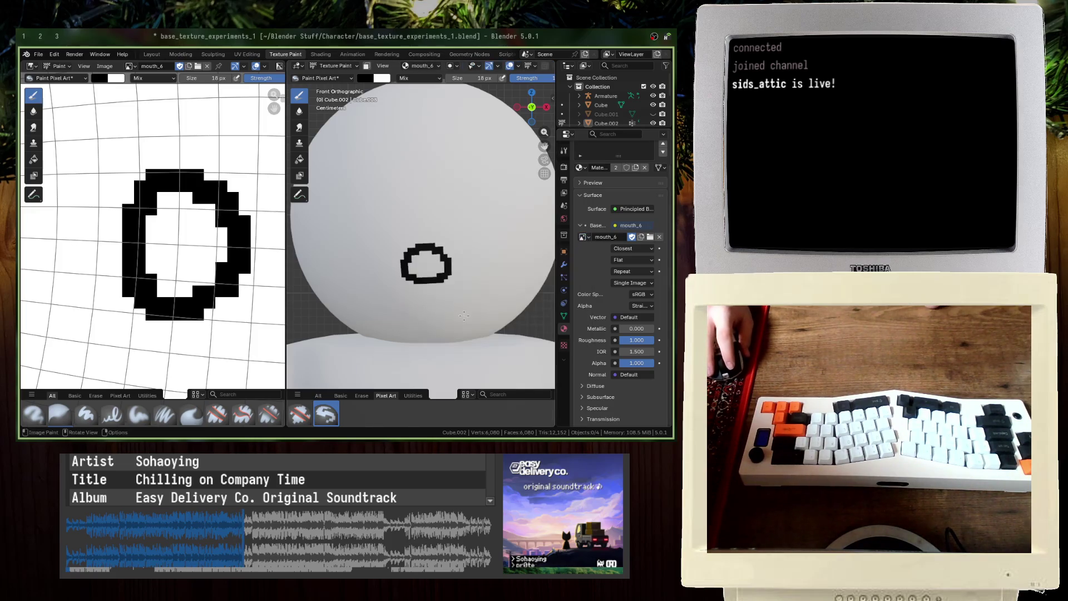
scroll(445, 278, "up", 3)
mouse_move(402, 268)
left_mouse_down()
mouse_move(454, 268)
mouse_move(434, 261)
left_mouse_up()
Step: Settle the interior paint strokes with undo/redo and save base_texture_experiments_1.blend
scroll(445, 275, "down", 4)
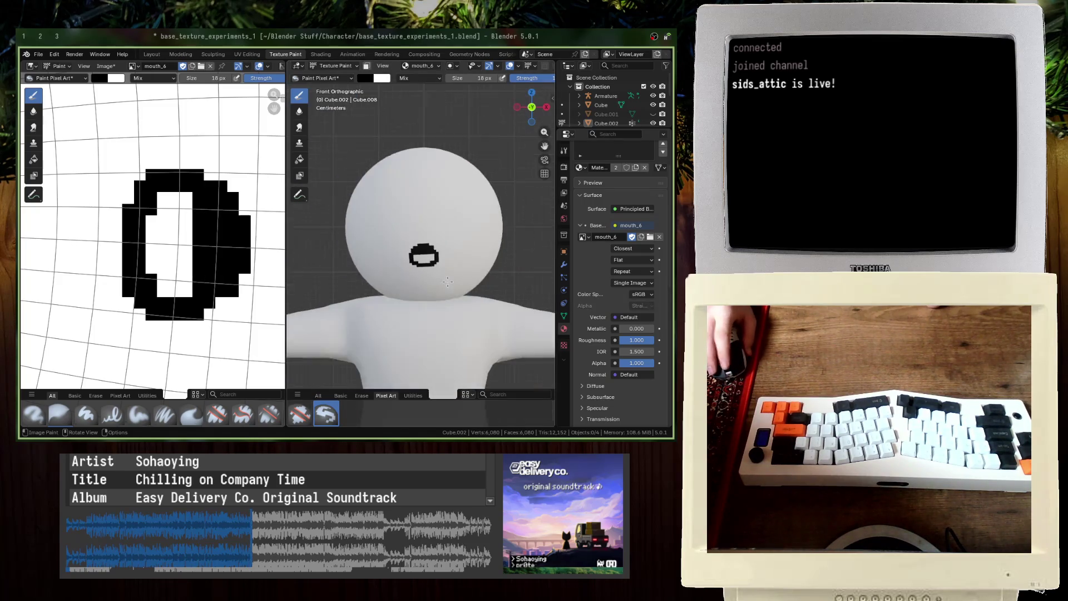
scroll(447, 278, "up", 4)
key("ctrl+z")
key("ctrl+z")
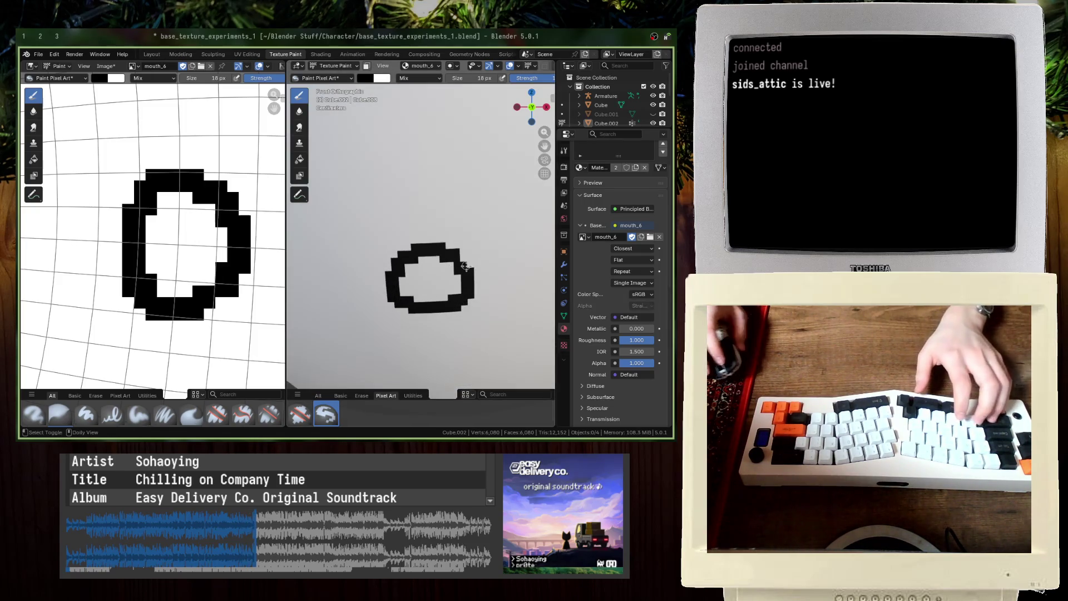
key("ctrl+shift+z")
key("ctrl+z")
key("ctrl+s")
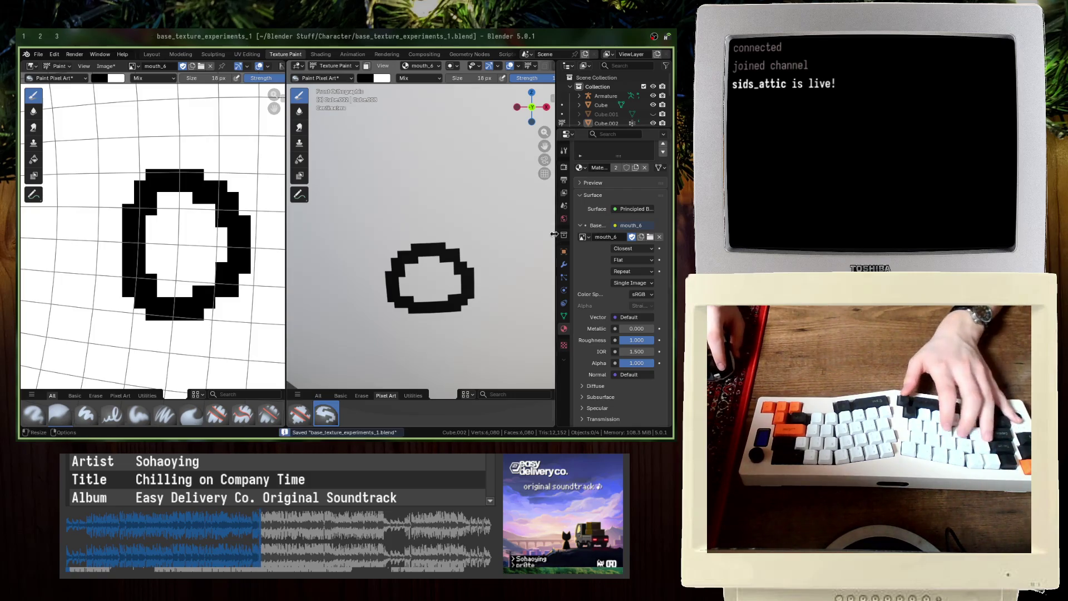
Step: Start a new blank image texture named mouth_7 for the head
left_click(582, 237)
left_click(640, 237)
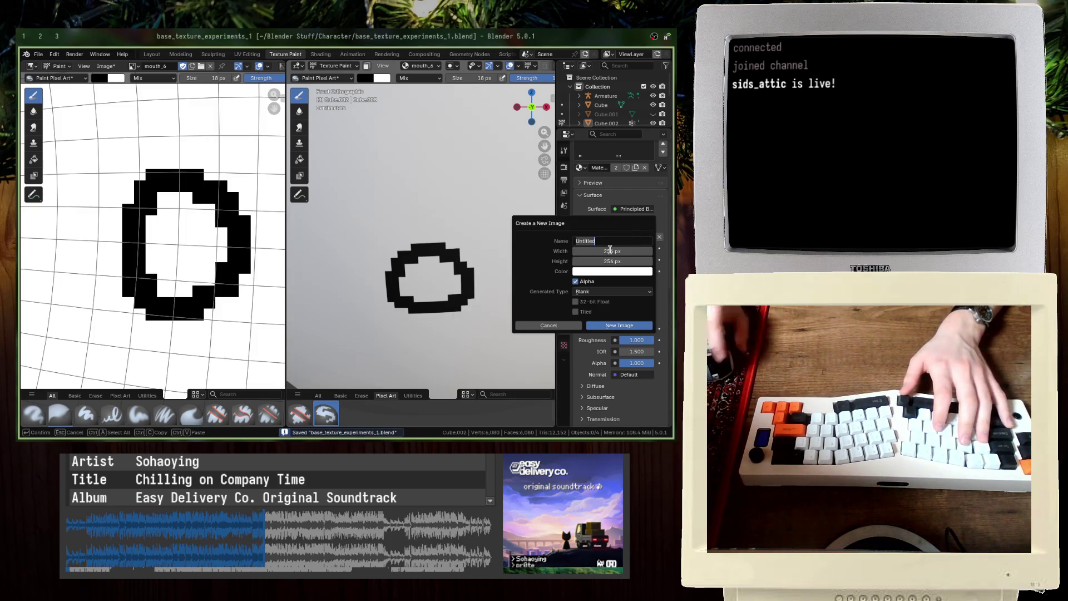
type("mouth_7")
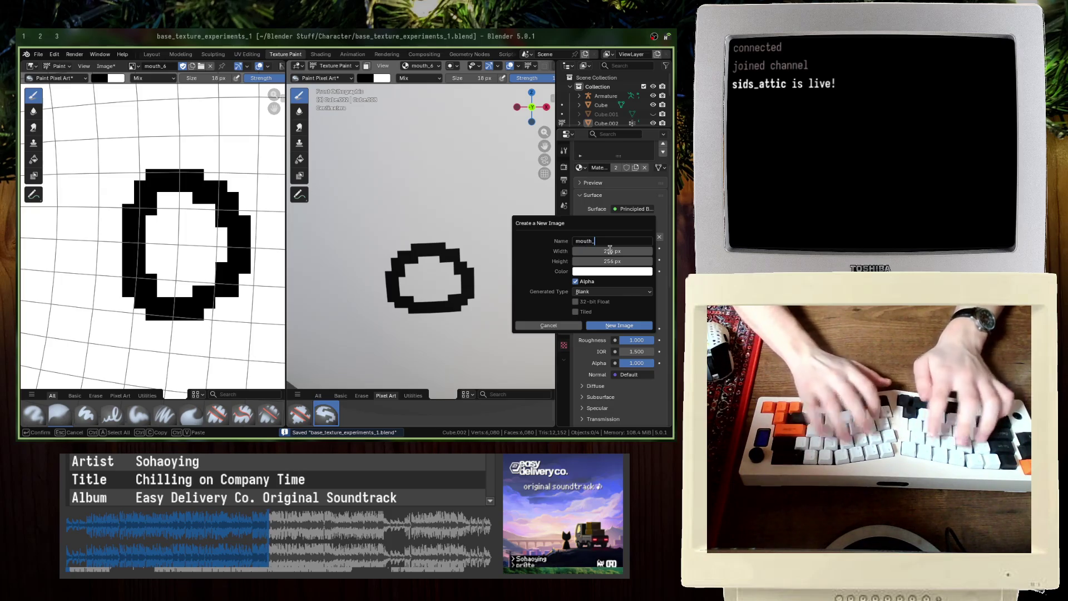
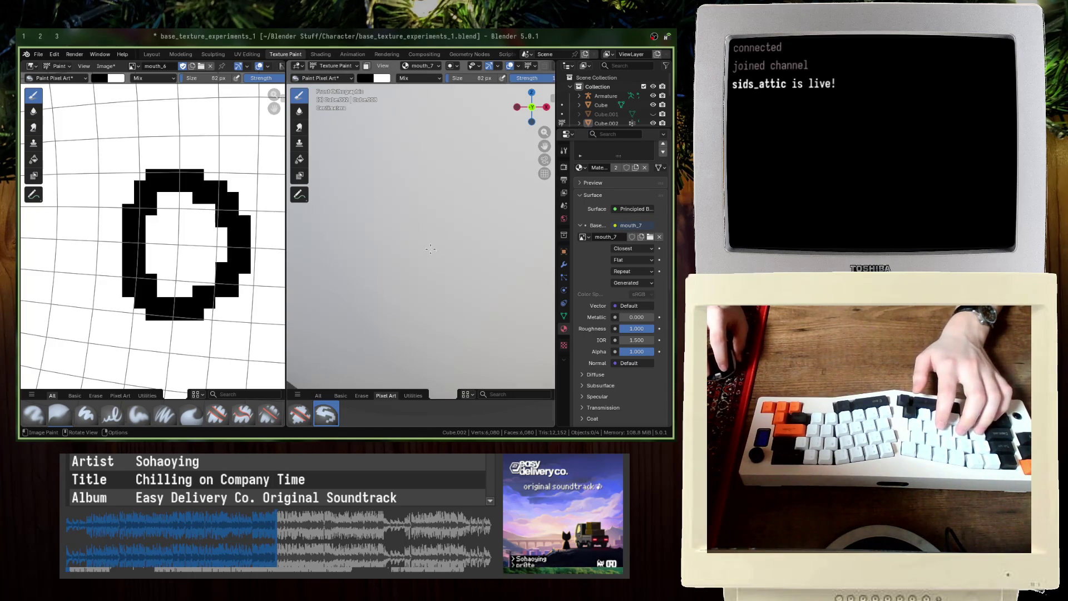
Step: Try trial mouth arcs, including one with a 50 px brush, and undo them
left_click_drag(430, 249, 383, 278)
key("ctrl+z")
key("f")
left_click(428, 261)
left_click_drag(467, 289, 392, 291)
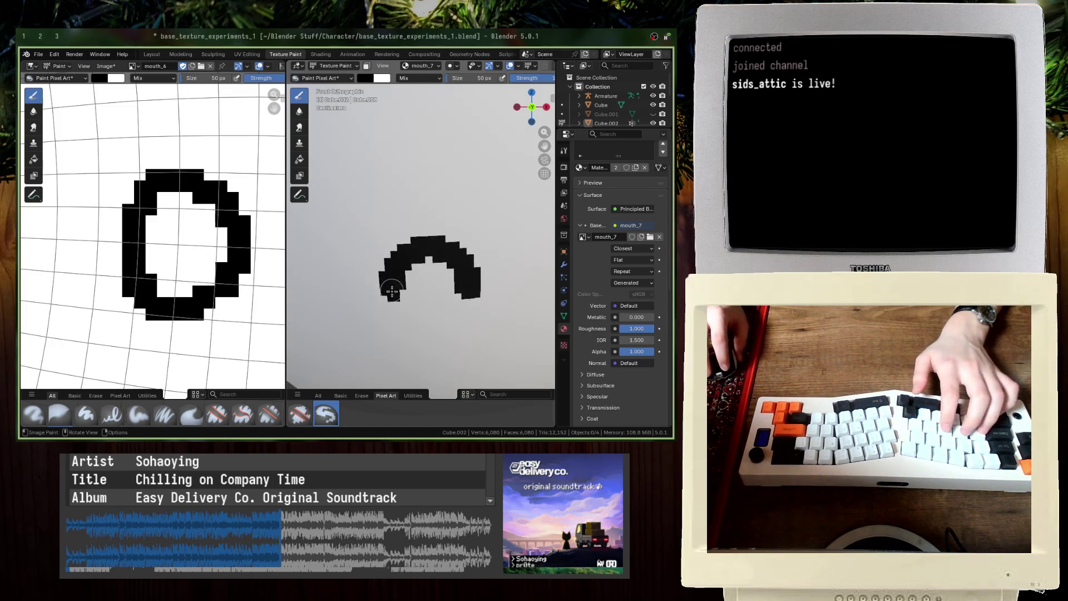
key("ctrl+z")
Step: Test a 14 px brush with a dot and mirrored arcs, then undo them
type("f2")
key("Return")
left_click(456, 252)
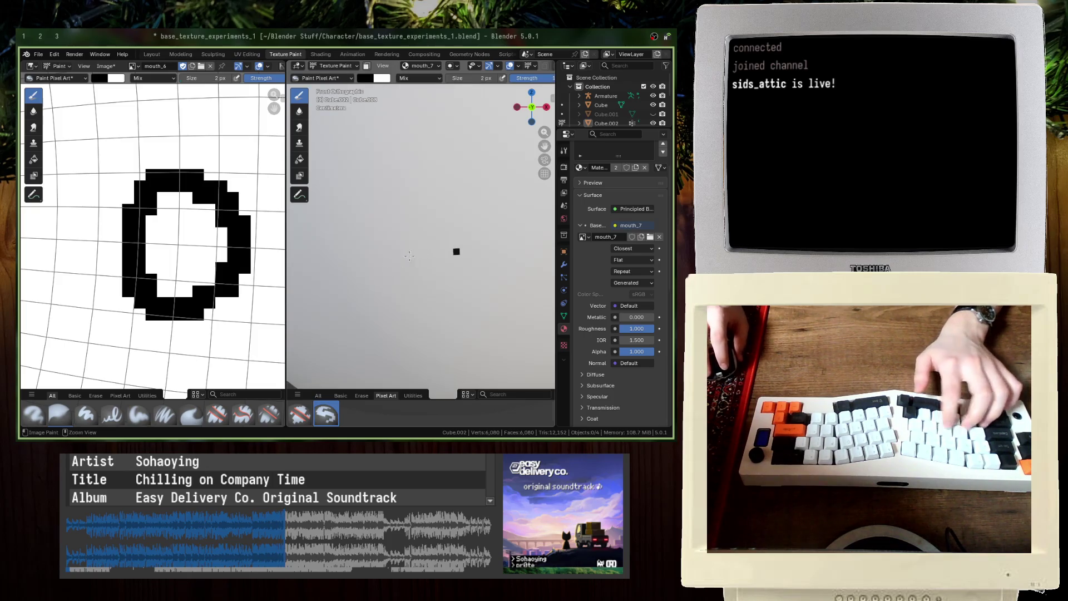
type("f14")
key("Return")
left_click_drag(418, 245, 377, 277)
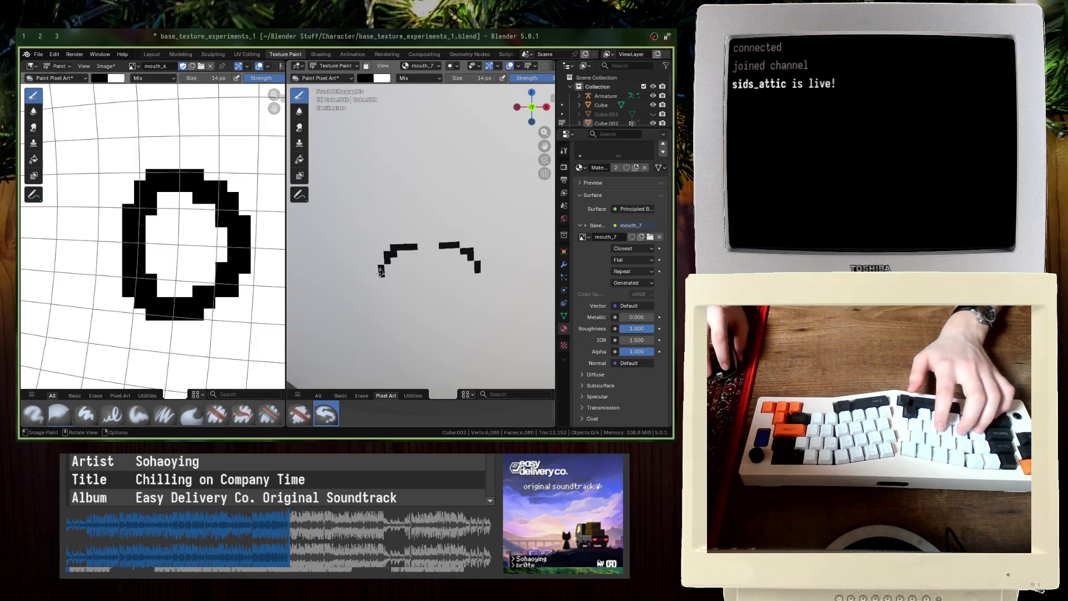
key("ctrl+z")
Step: Paint a mirrored dome-shaped black mouth outline at 28 px, closed along the bottom
key("f")
left_click(411, 248)
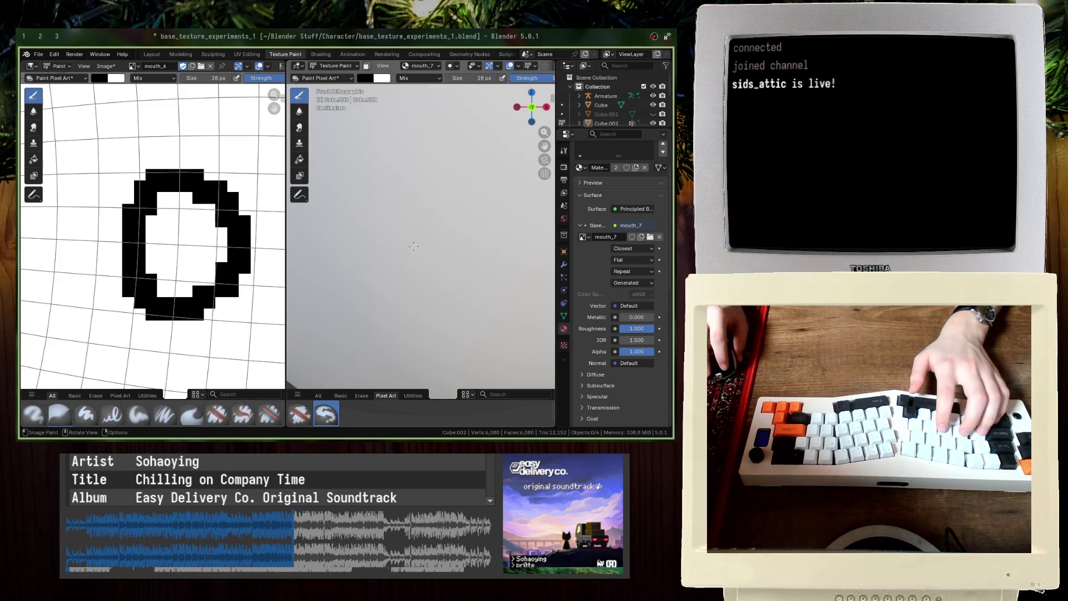
mouse_move(436, 241)
left_mouse_down()
mouse_move(470, 264)
mouse_move(482, 306)
mouse_move(436, 307)
left_mouse_up()
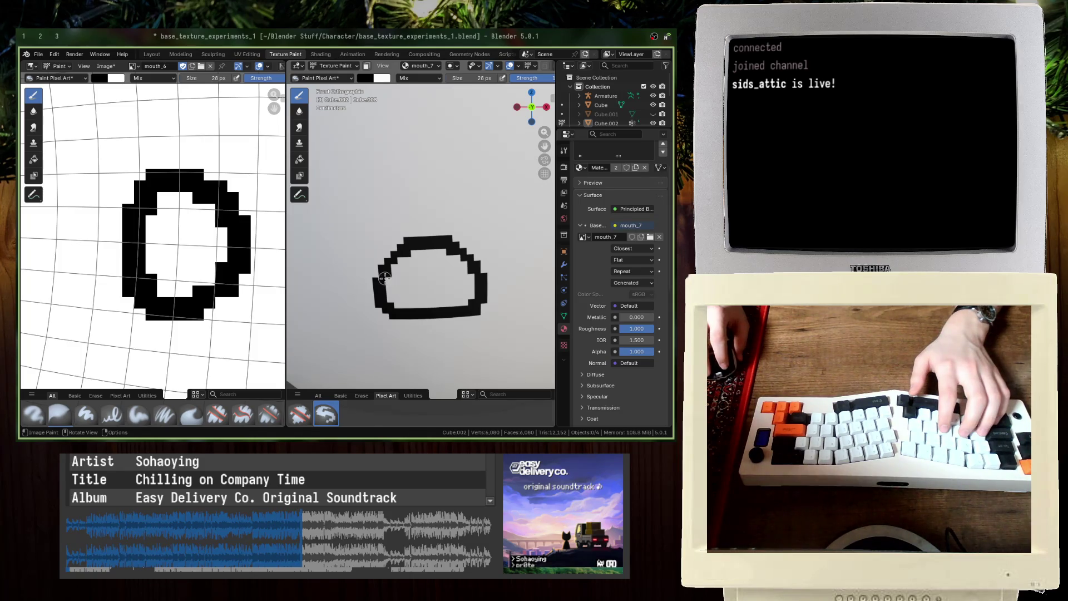
mouse_move(385, 269)
left_mouse_down()
mouse_move(459, 263)
mouse_move(461, 243)
mouse_move(433, 243)
left_mouse_up()
key("x")
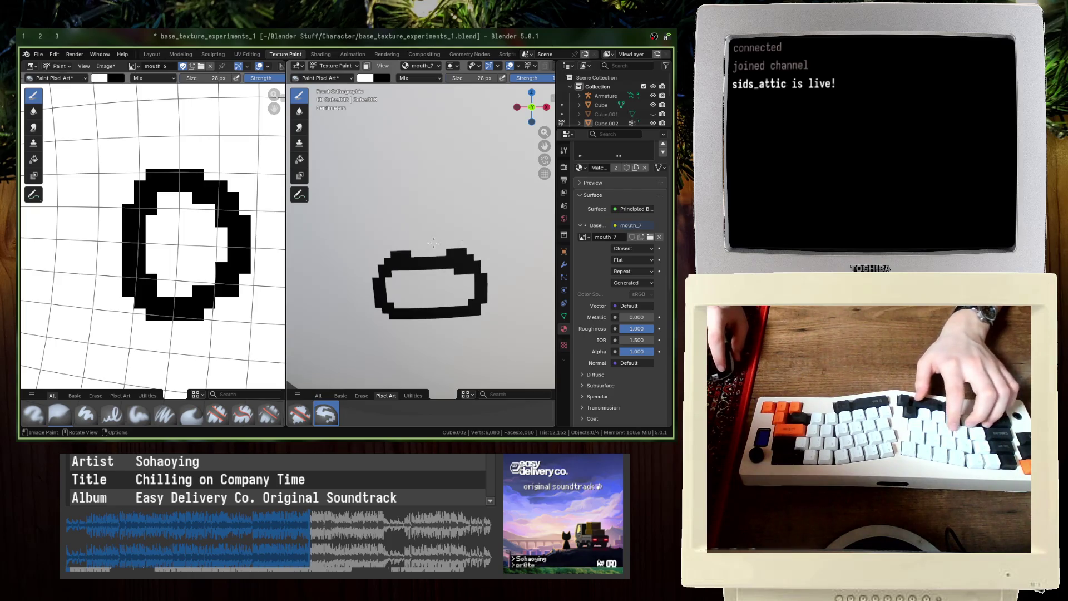
scroll(395, 251, "down", 5)
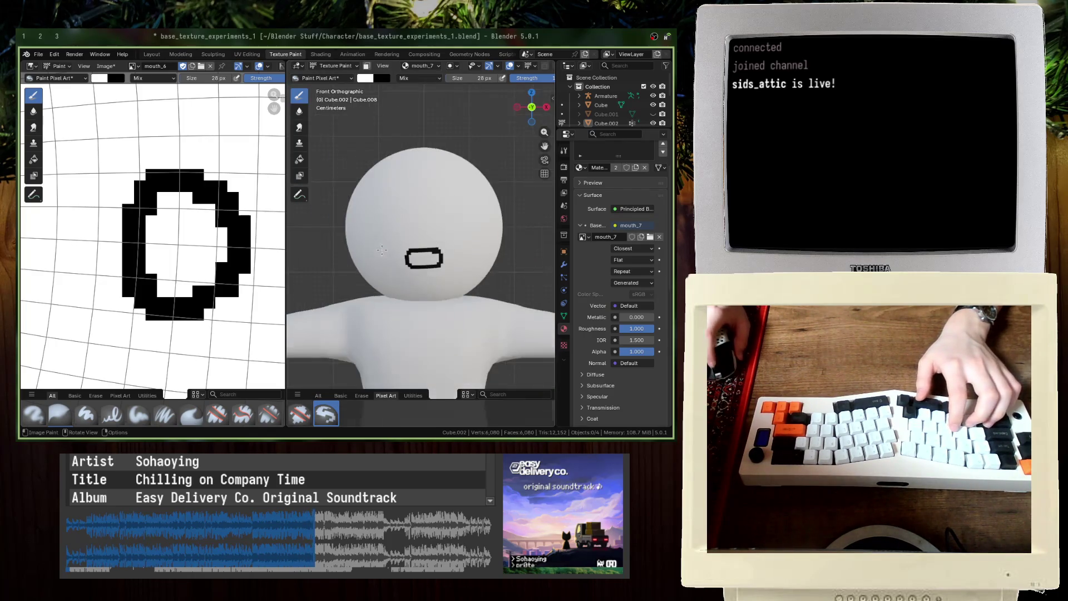
Step: Clear the old mouth back to a blank face and try black test marks, then undo them
scroll(390, 254, "up", 9)
key("ctrl+z")
key("ctrl+z")
key("ctrl+z")
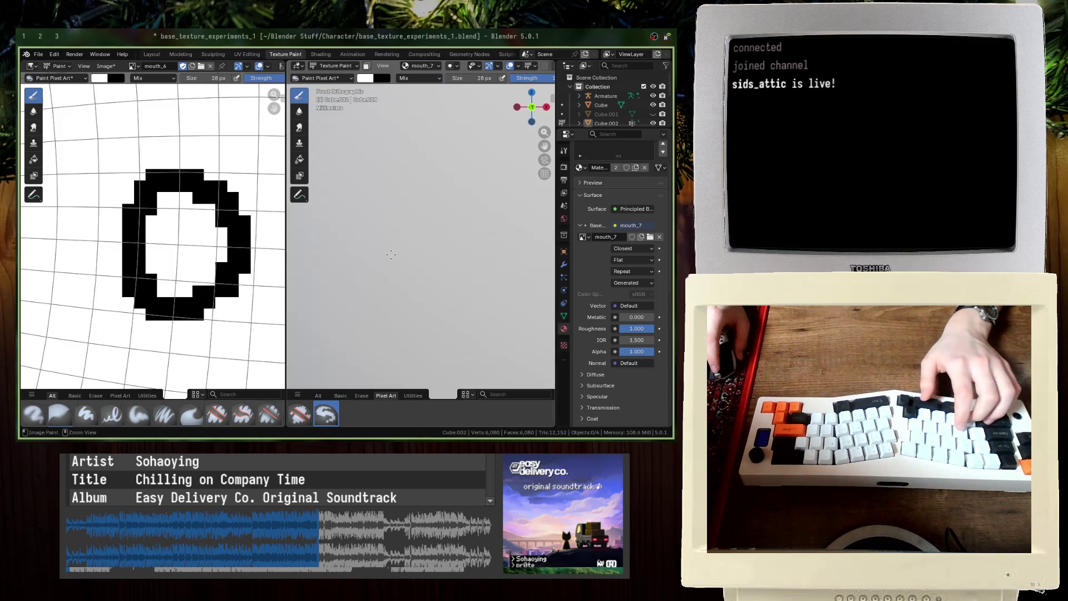
scroll(190, 237, "down", 1)
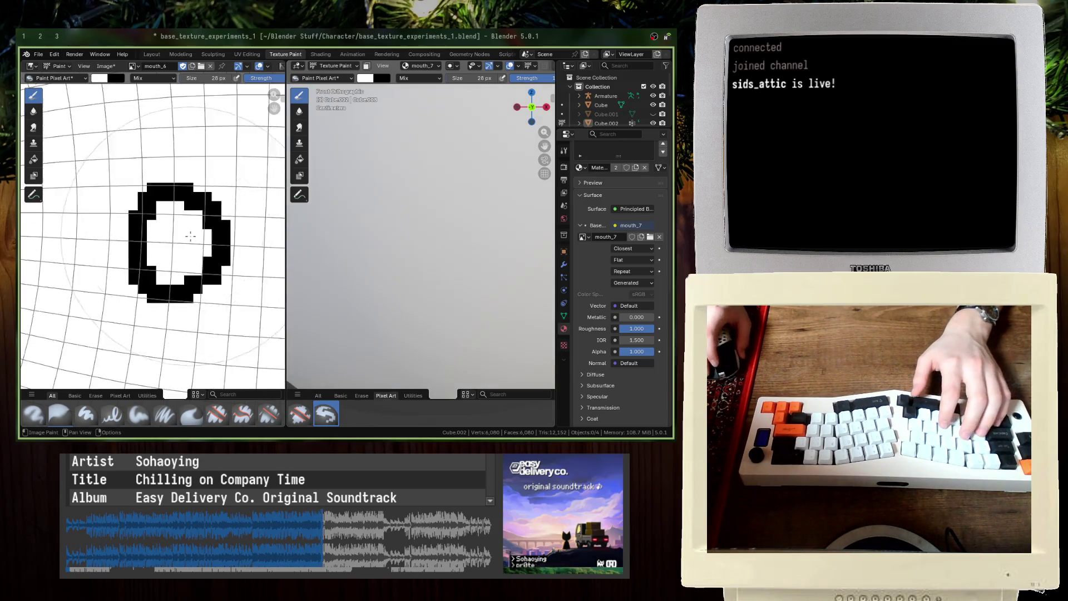
scroll(190, 236, "up", 3)
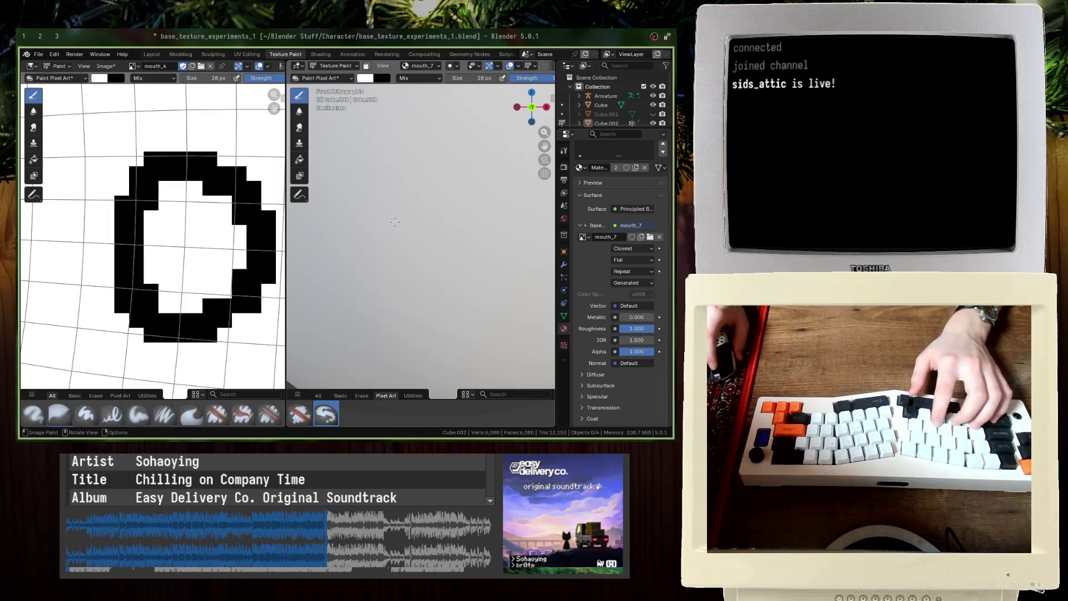
scroll(394, 221, "down", 5)
key("x")
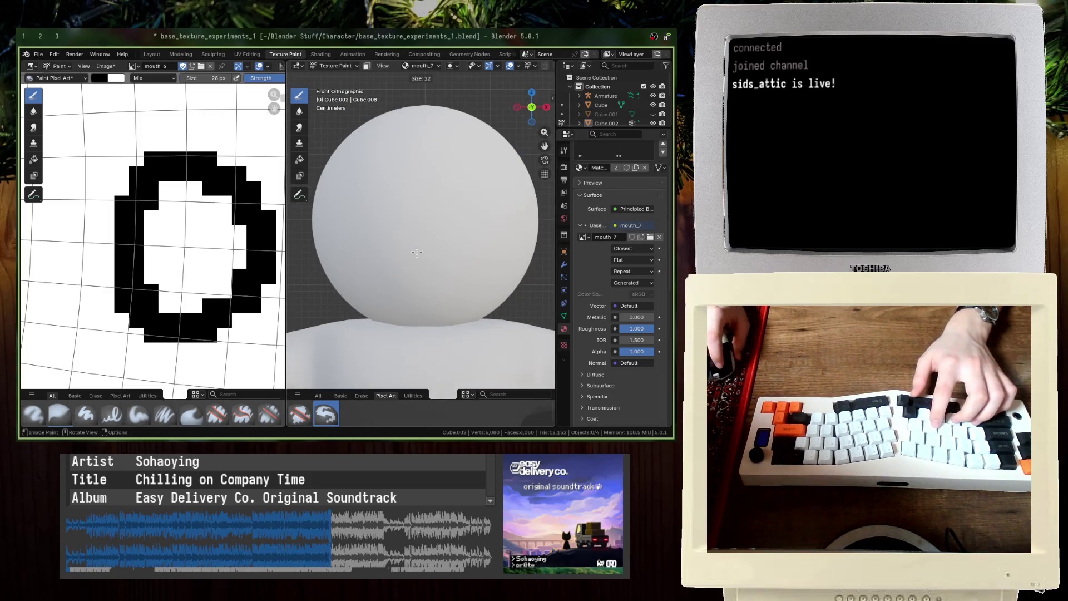
left_click(406, 243)
left_click(444, 245)
left_click_drag(406, 242, 442, 244)
key("ctrl+z")
key("ctrl+z")
key("ctrl+z")
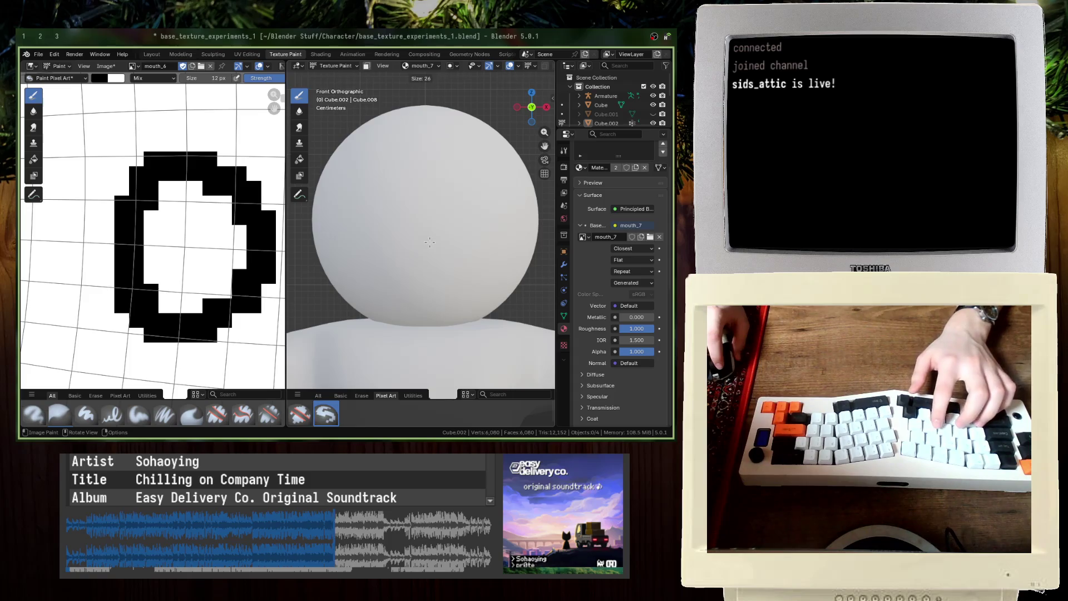
Step: Draw a new boxy black mouth outline with a 16 px brush
left_click(427, 241)
mouse_move(384, 239)
left_mouse_down()
mouse_move(465, 239)
mouse_move(411, 271)
left_mouse_up()
mouse_move(463, 240)
left_mouse_down()
mouse_move(439, 272)
mouse_move(428, 266)
left_mouse_up()
key("ctrl+z")
key("ctrl+z")
key("ctrl+z")
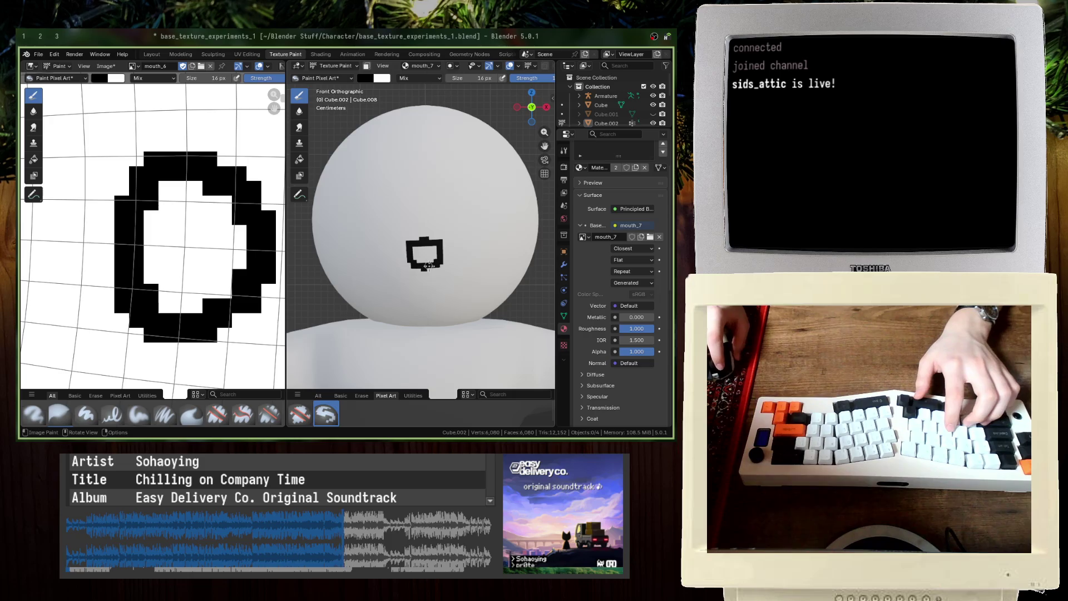
scroll(435, 239, "up", 4)
key("x")
scroll(421, 233, "down", 3)
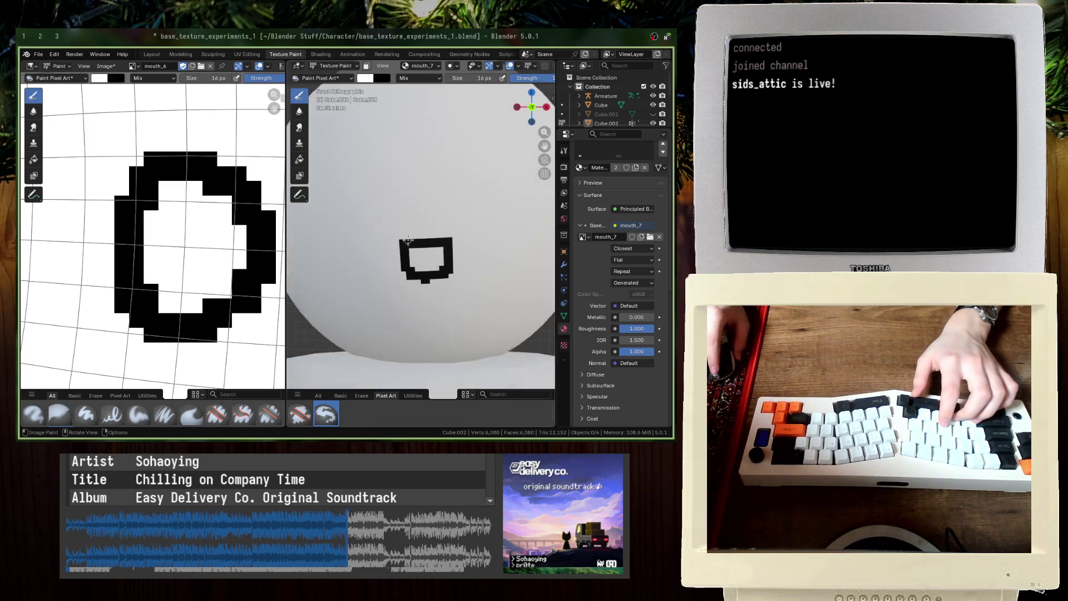
scroll(420, 244, "up", 4)
key("x")
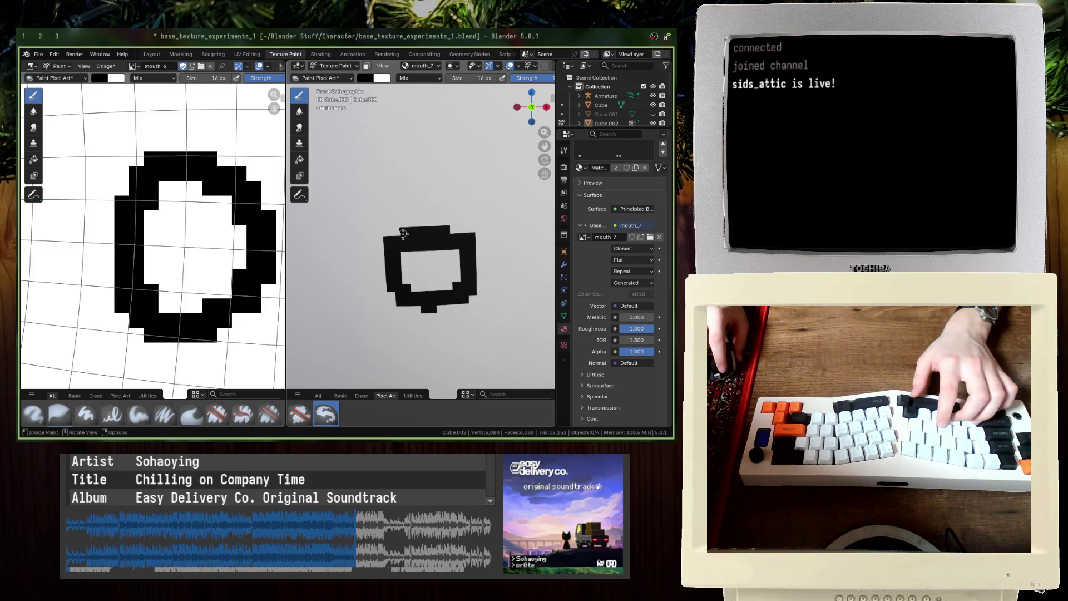
Step: Thicken the mouth's top edge in black, then trim it back with white
left_click_drag(412, 224, 427, 223)
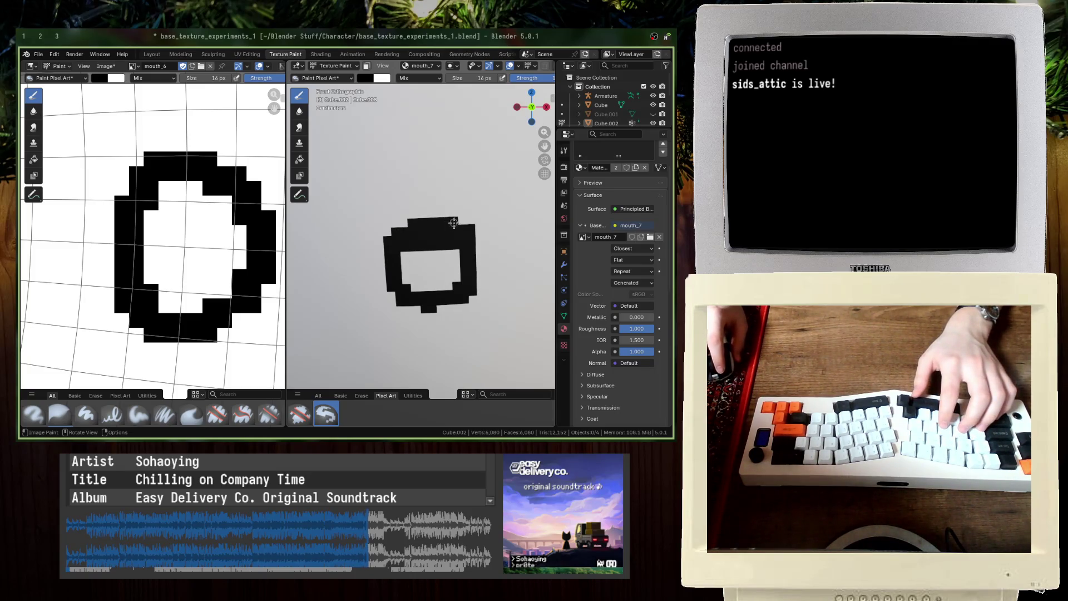
scroll(450, 282, "up", 2)
key("x")
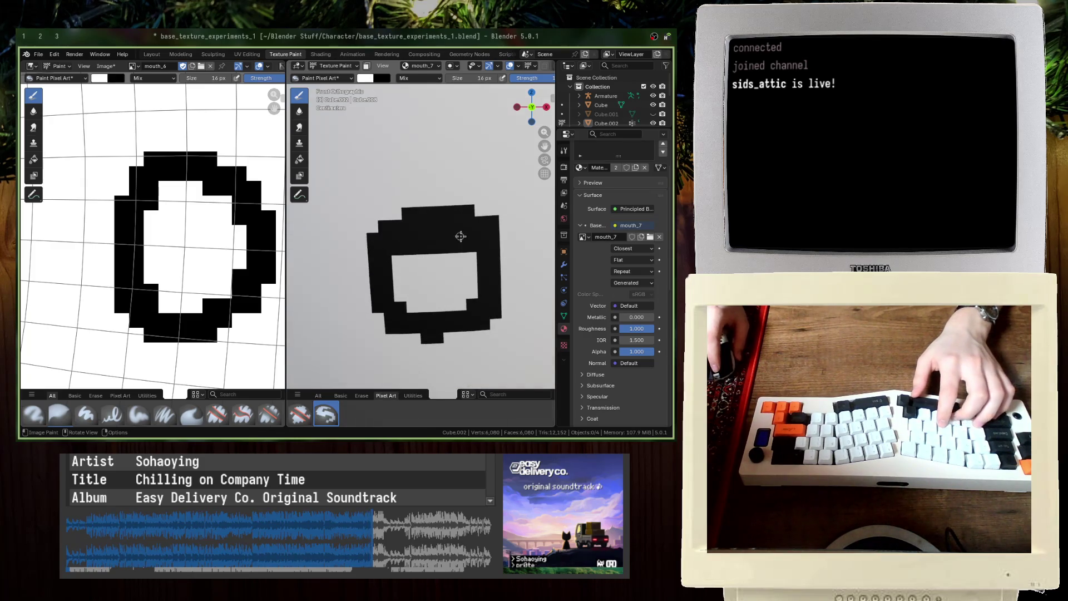
mouse_move(389, 226)
left_mouse_down()
mouse_move(492, 221)
mouse_move(447, 212)
left_mouse_up()
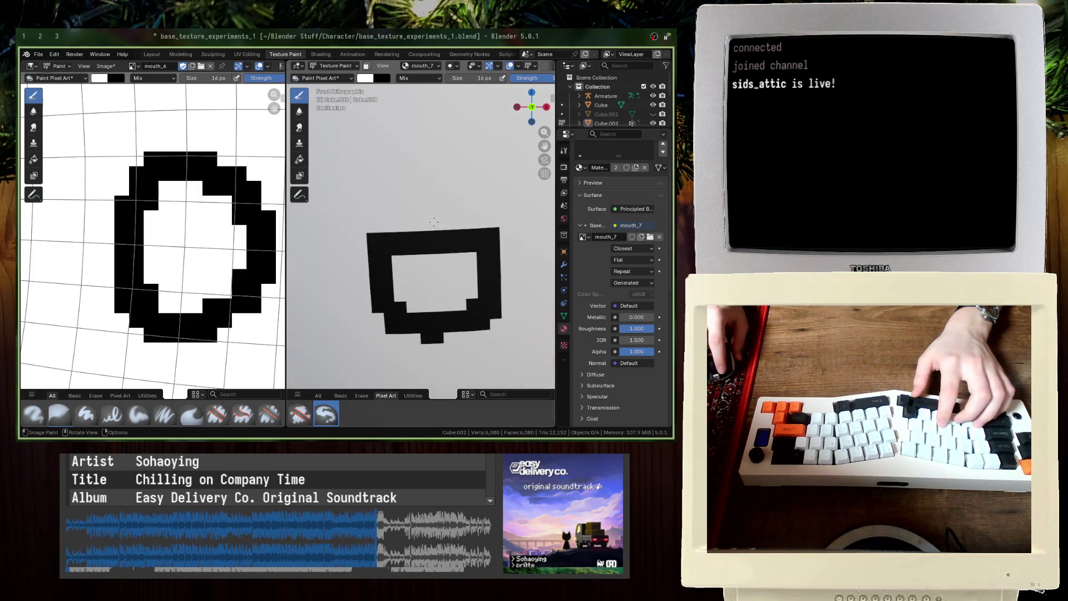
scroll(376, 234, "down", 2)
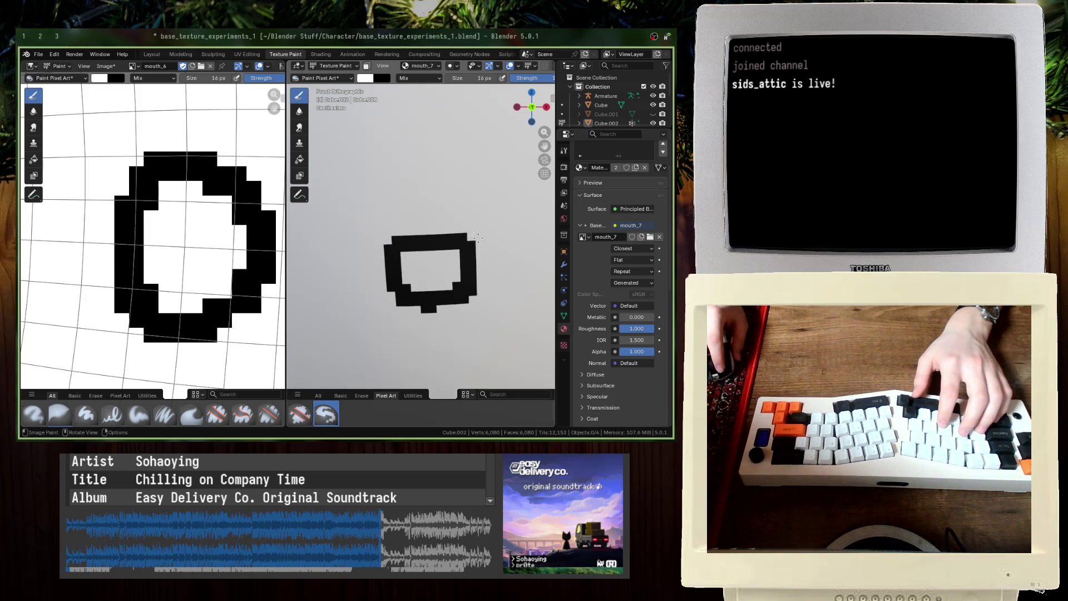
Step: Save the file and maximize the 3D view
key("ctrl+s")
key("ctrl+space")
scroll(393, 292, "down", 3)
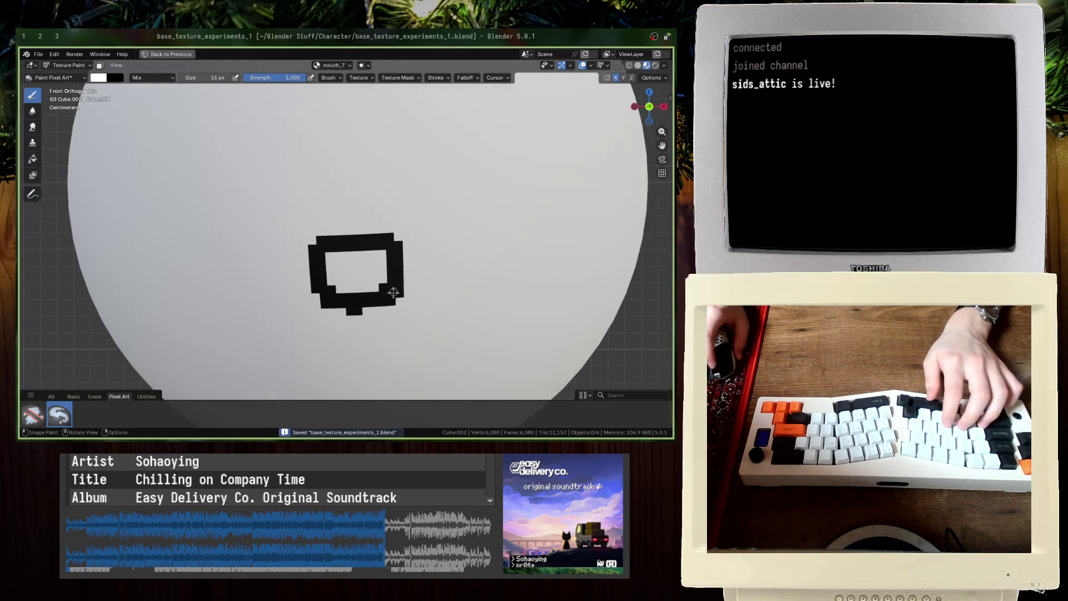
Step: Fill the bottom-row gap in black and paint out the nub below the mouth in white
left_click(356, 311)
key("x")
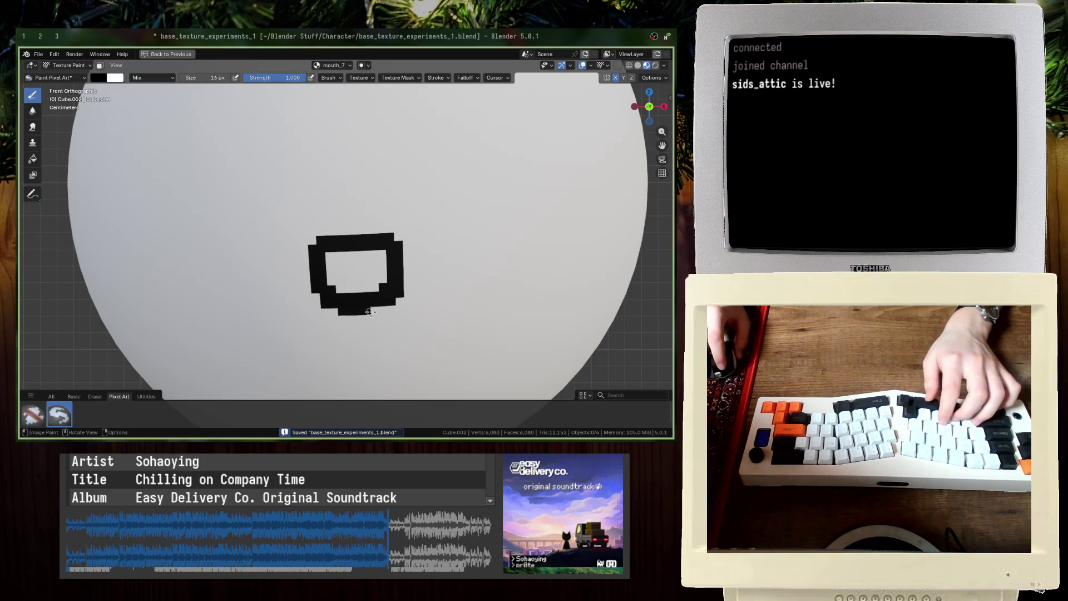
key("ctrl+z")
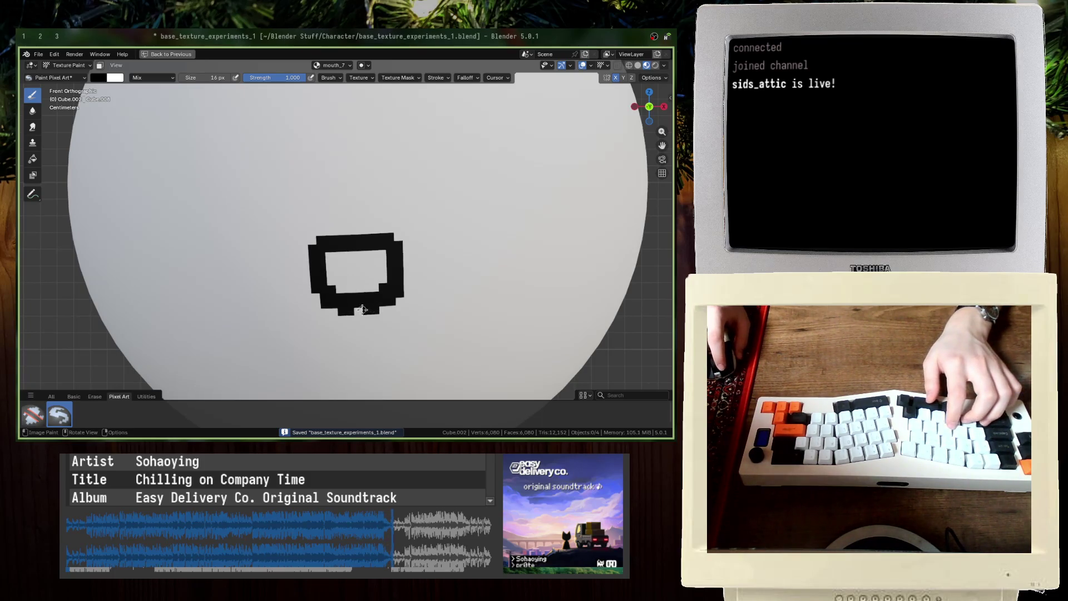
left_click(362, 309)
scroll(415, 334, "down", 4)
scroll(389, 328, "up", 5)
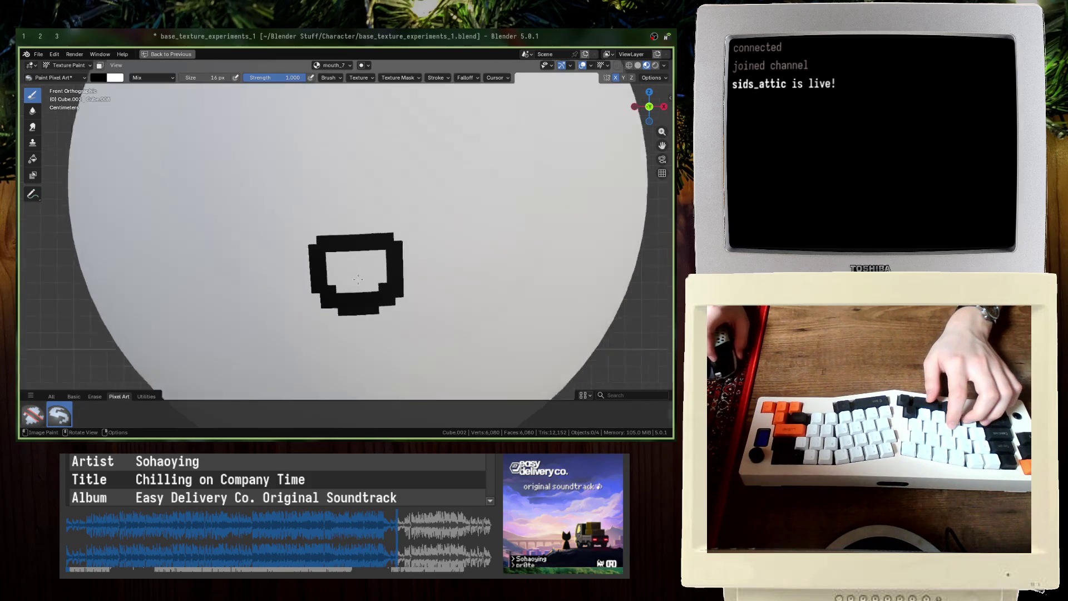
key("x")
left_click_drag(387, 326, 362, 327)
scroll(348, 330, "down", 5)
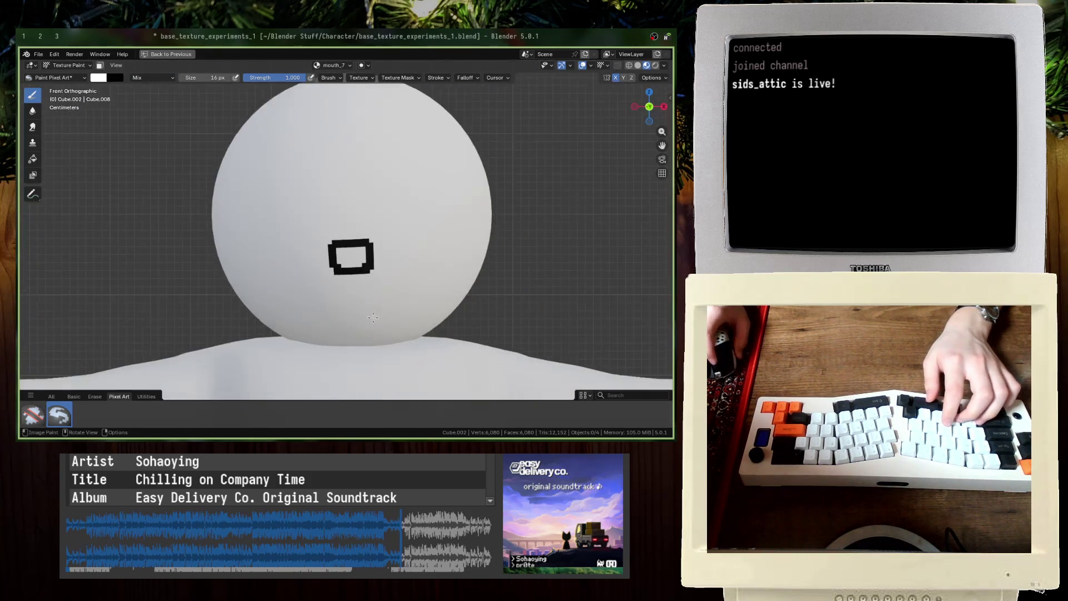
scroll(367, 297, "up", 4)
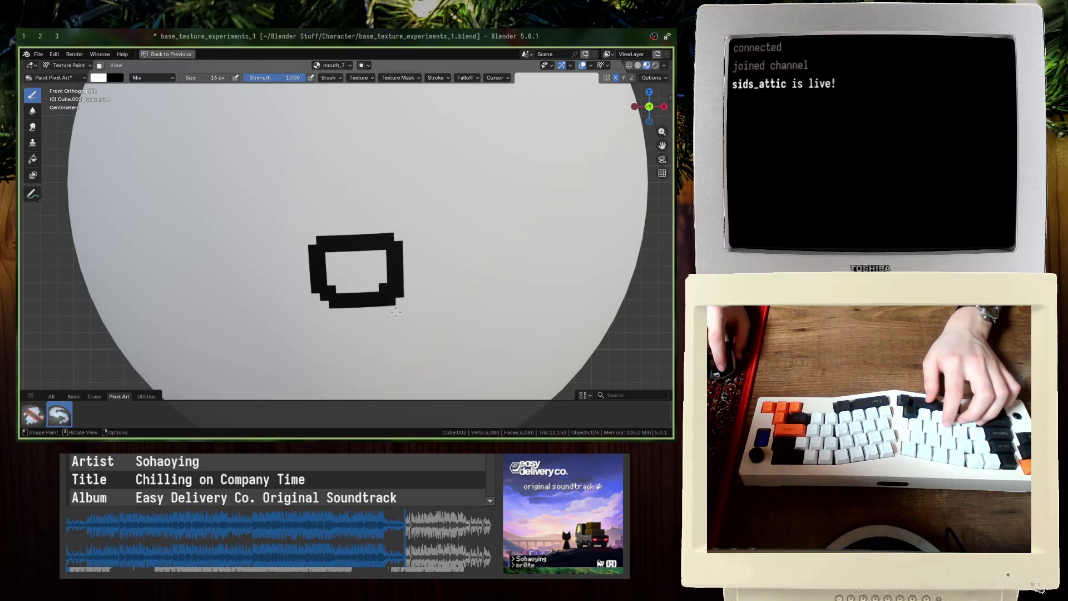
Step: Save the file and restore the split painting layout
key("ctrl+s")
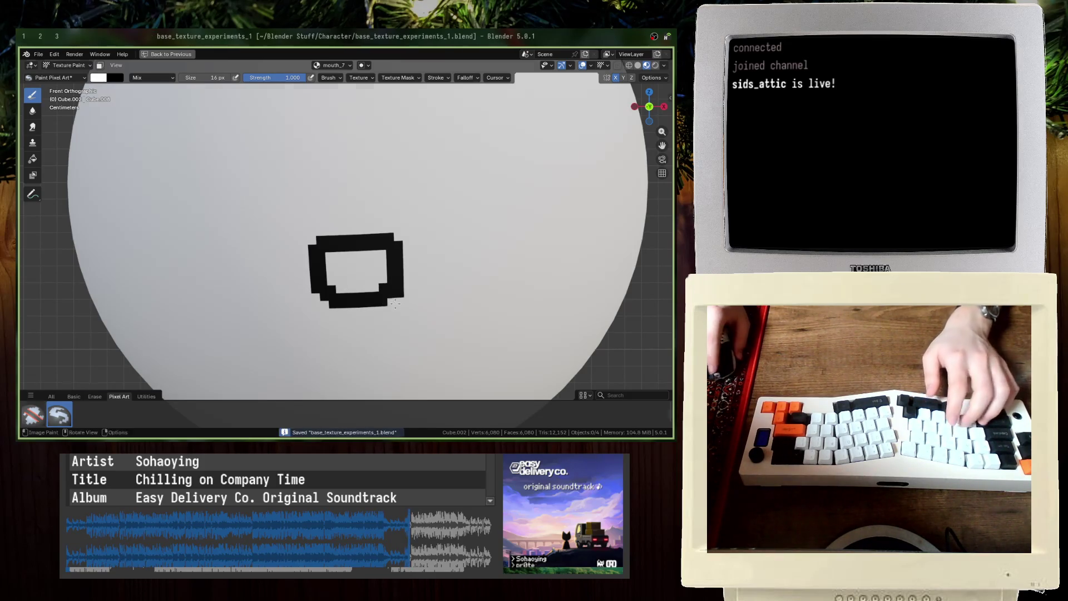
scroll(394, 303, "down", 4)
key("ctrl+space")
scroll(393, 256, "up", 4)
scroll(481, 255, "down", 1)
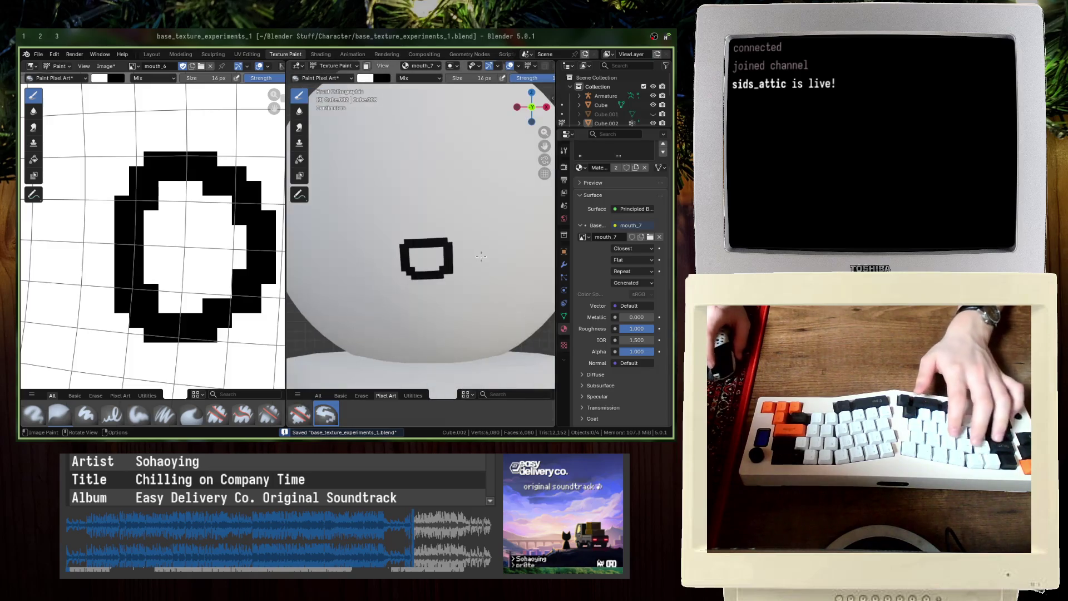
Step: Cover the old mouth in white with a 118 px brush, save, and return to black
key("f")
left_click(434, 271)
left_click(432, 272)
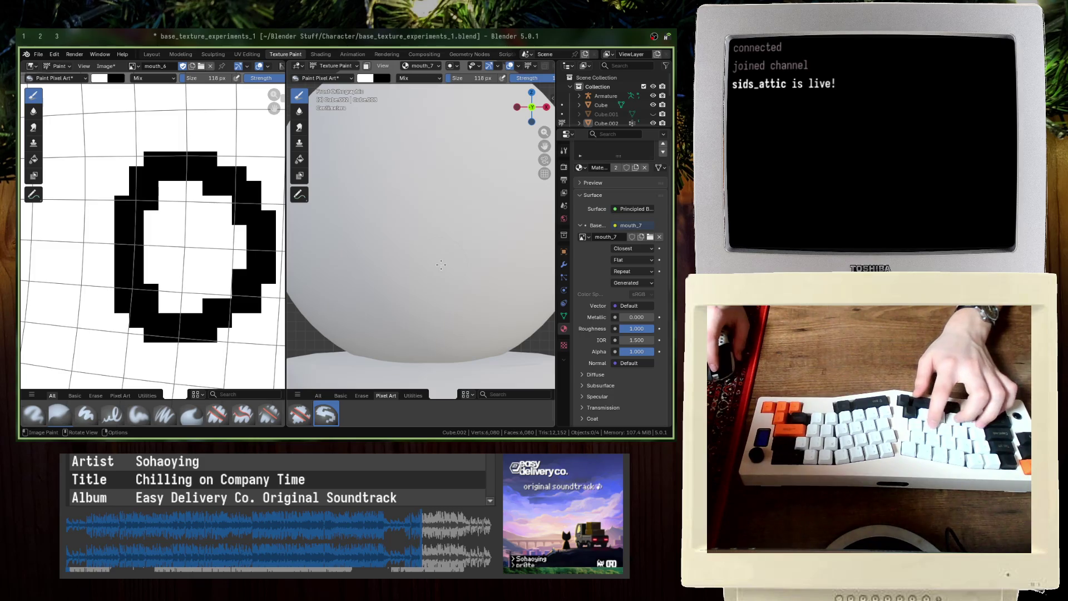
key("f")
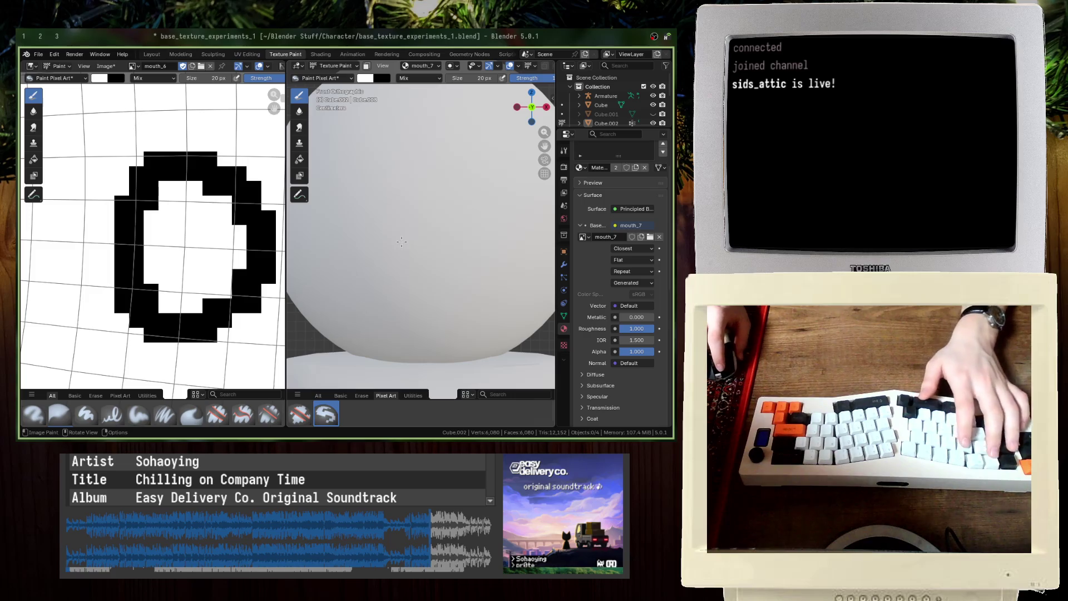
key("ctrl+s")
key("x")
left_click_drag(417, 248, 390, 248)
key("ctrl+z")
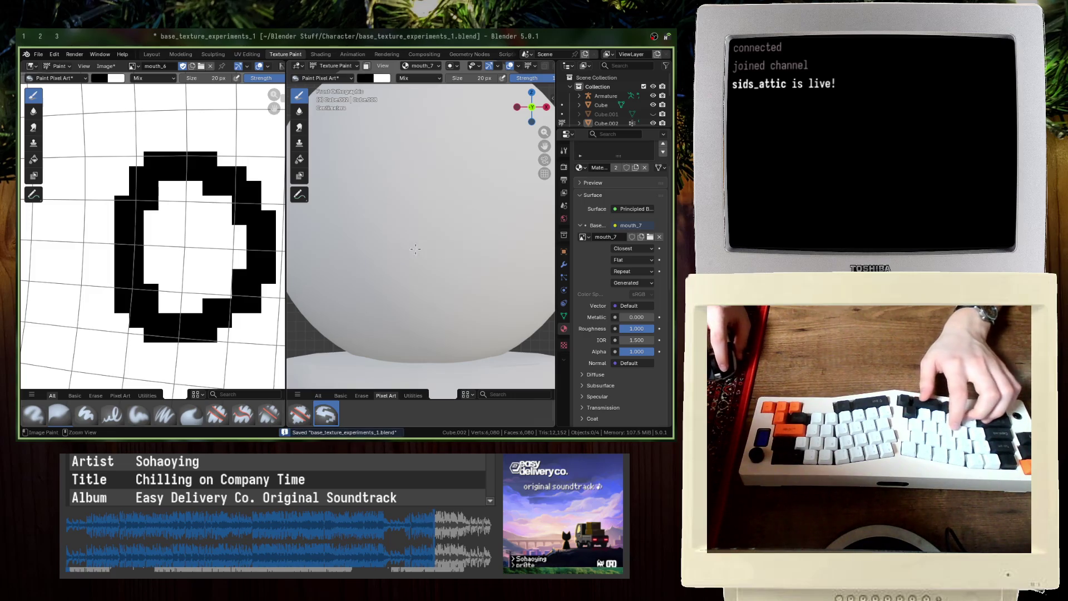
Step: In the maximized view, paint the bowl-shaped mouth's left side, bottom and right side
scroll(509, 88, "down", 3)
key("ctrl+space")
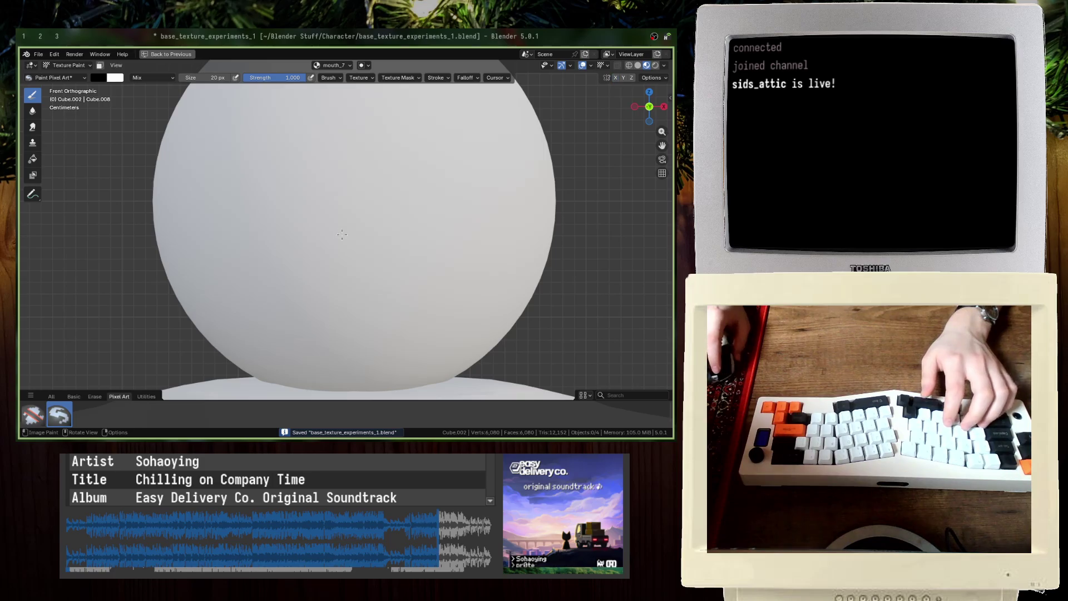
scroll(342, 234, "down", 2)
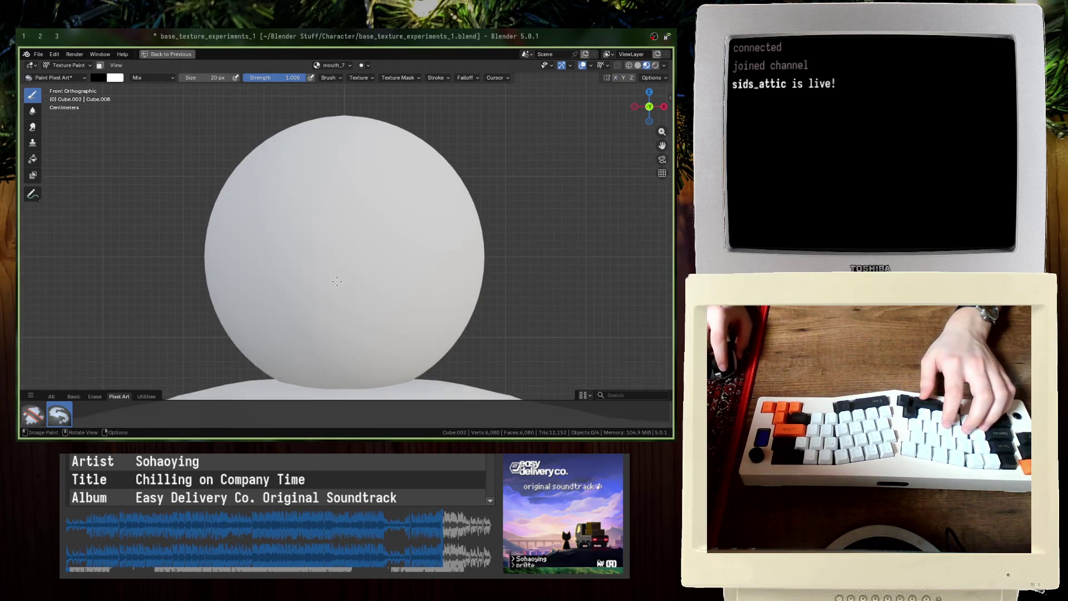
mouse_move(325, 287)
left_mouse_down()
mouse_move(330, 314)
mouse_move(359, 317)
left_mouse_up()
key("ctrl+z")
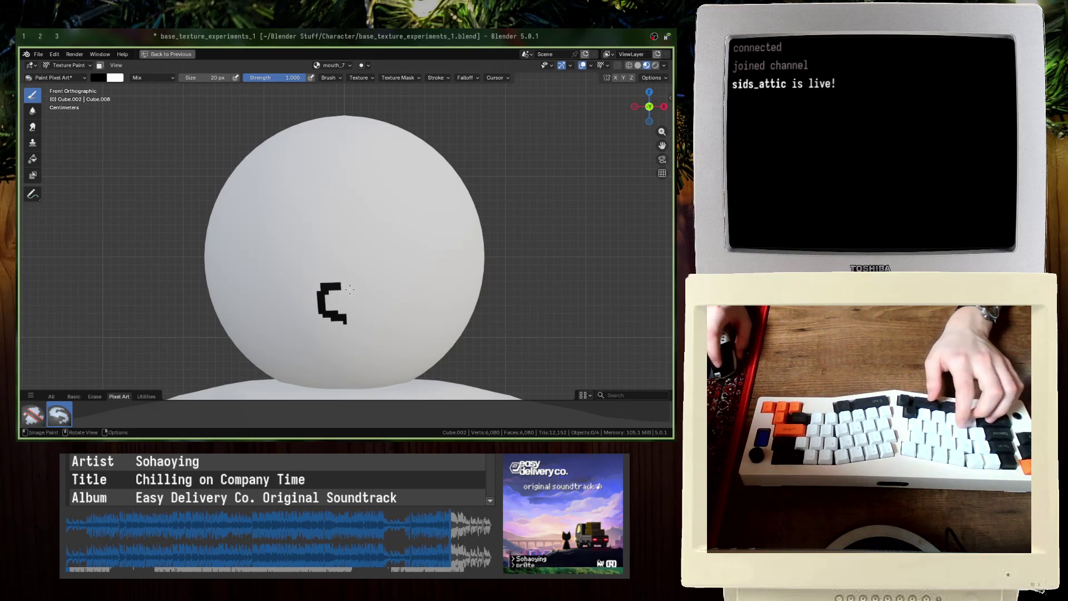
left_click_drag(365, 286, 349, 317)
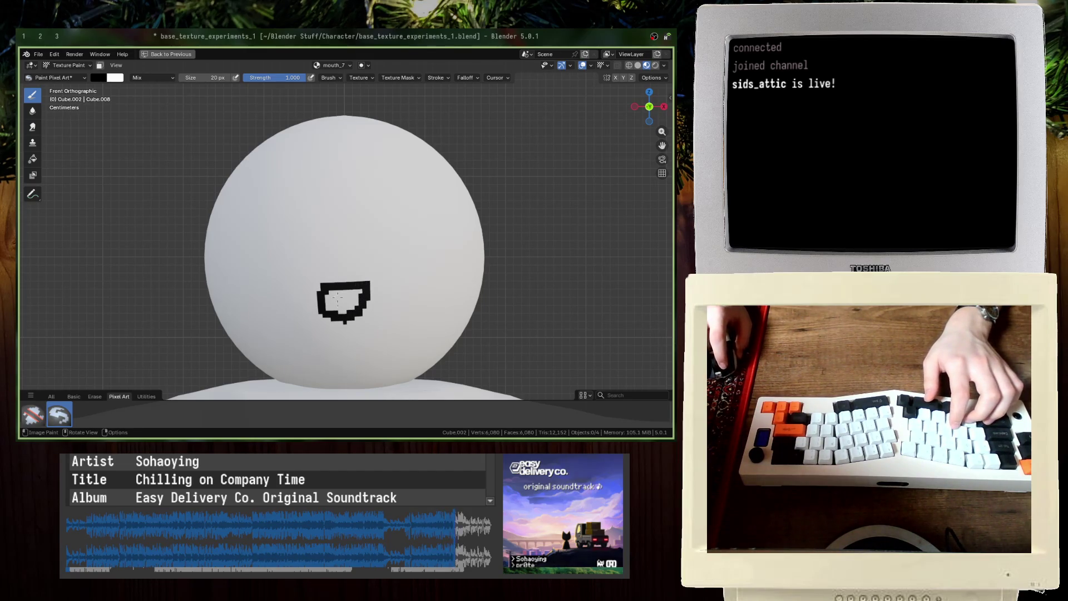
scroll(344, 313, "up", 4)
scroll(336, 339, "down", 3, "shift")
Step: Swap paint colours, save the blend file, and restore the texture-paint layout
key("x")
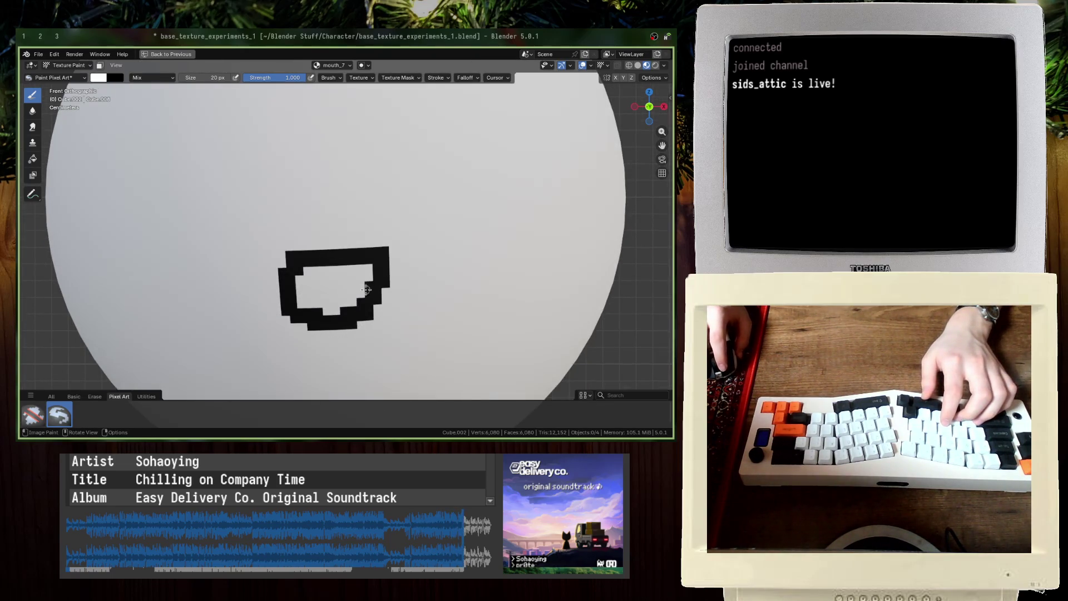
scroll(361, 306, "down", 4)
key("ctrl+s")
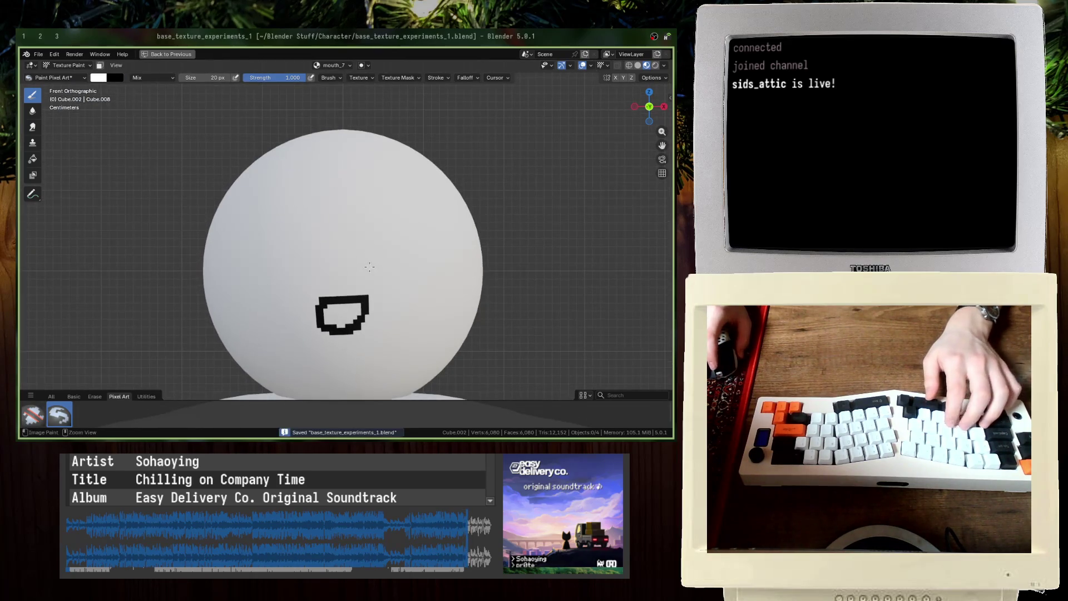
key("ctrl+space")
scroll(167, 233, "down", 6)
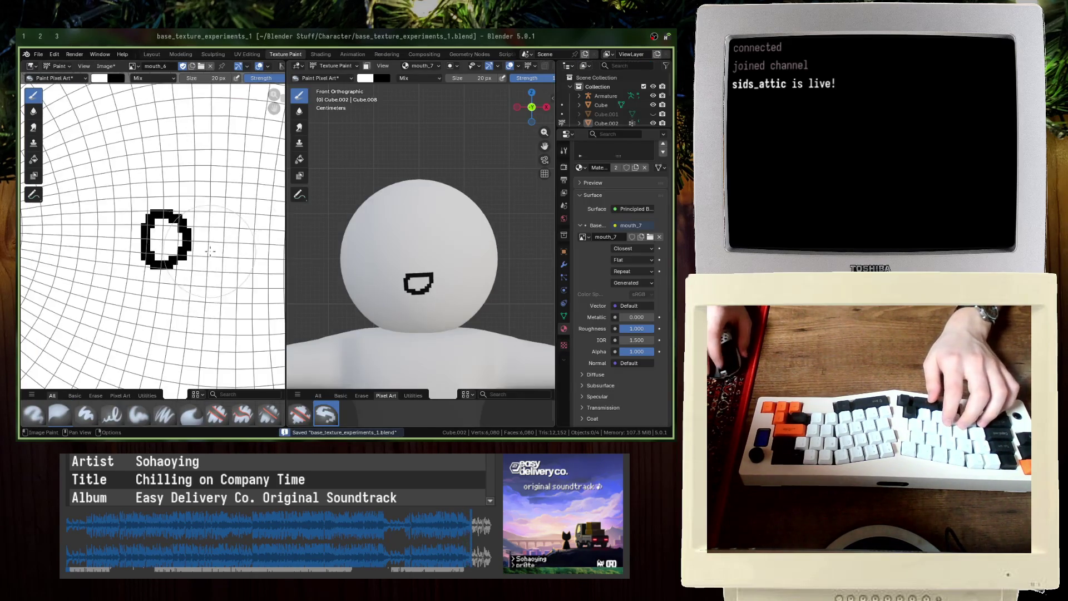
Step: Display the mouth_7 image in the Image Editor
scroll(167, 234, "up", 6)
left_click(133, 66)
left_click(145, 144)
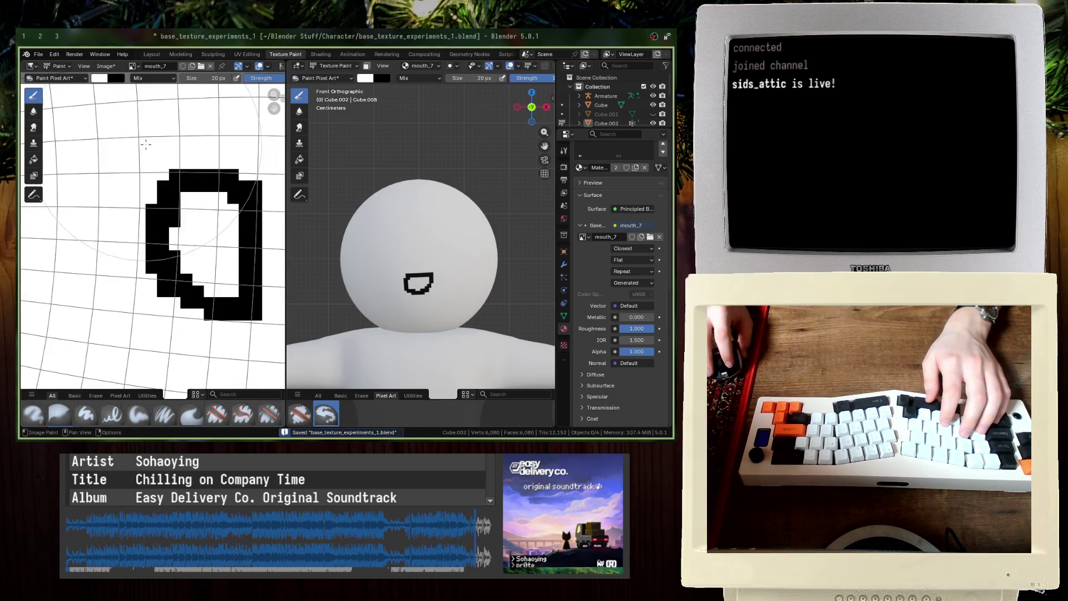
left_click(134, 66)
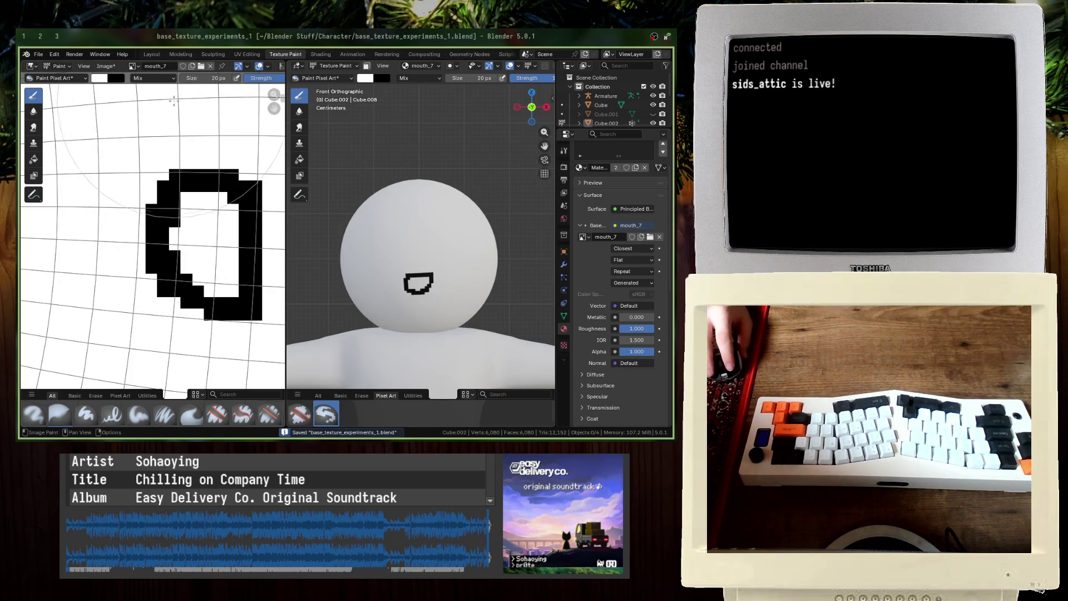
Step: Save the mouth_7 image to disk and give it a fake user
left_click(106, 65)
left_click(135, 156)
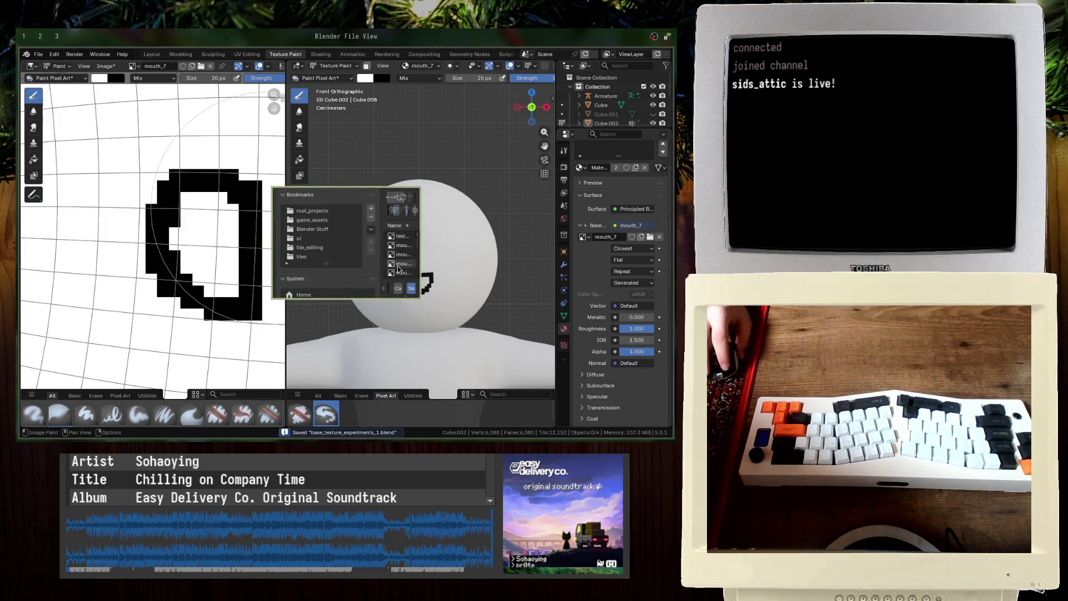
key("Return")
left_click(632, 237)
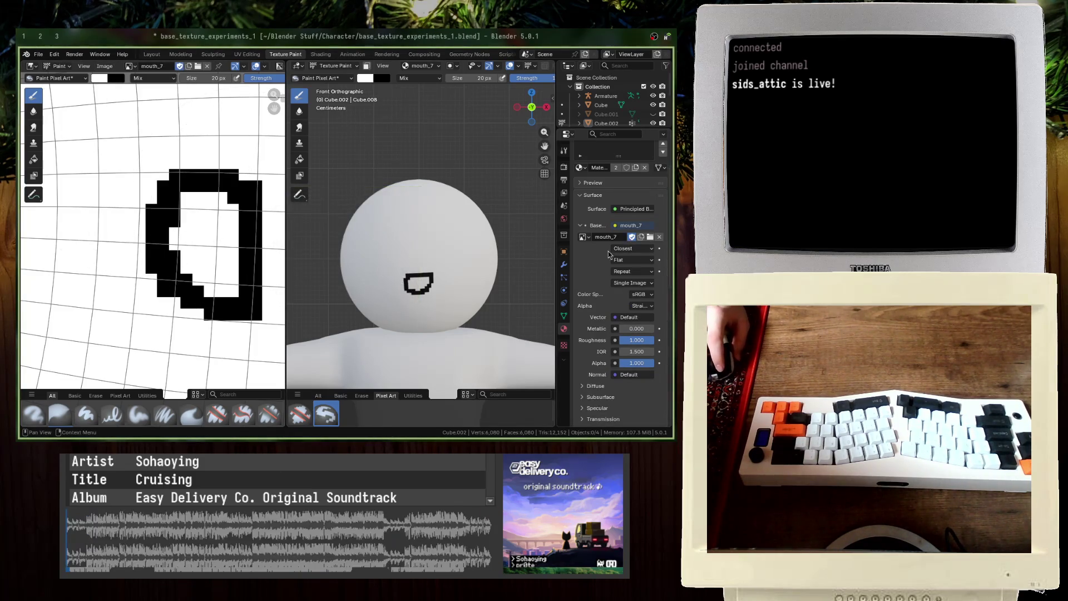
Step: Check the reference images in the browser, then start a new Base Color image
key("alt+Tab")
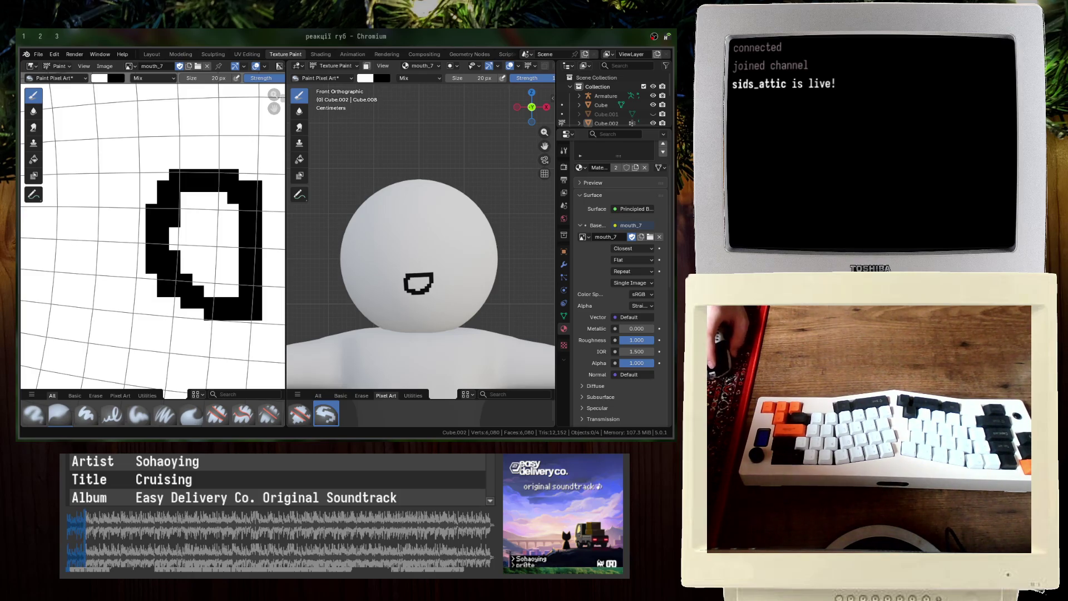
key("ctrl+Tab")
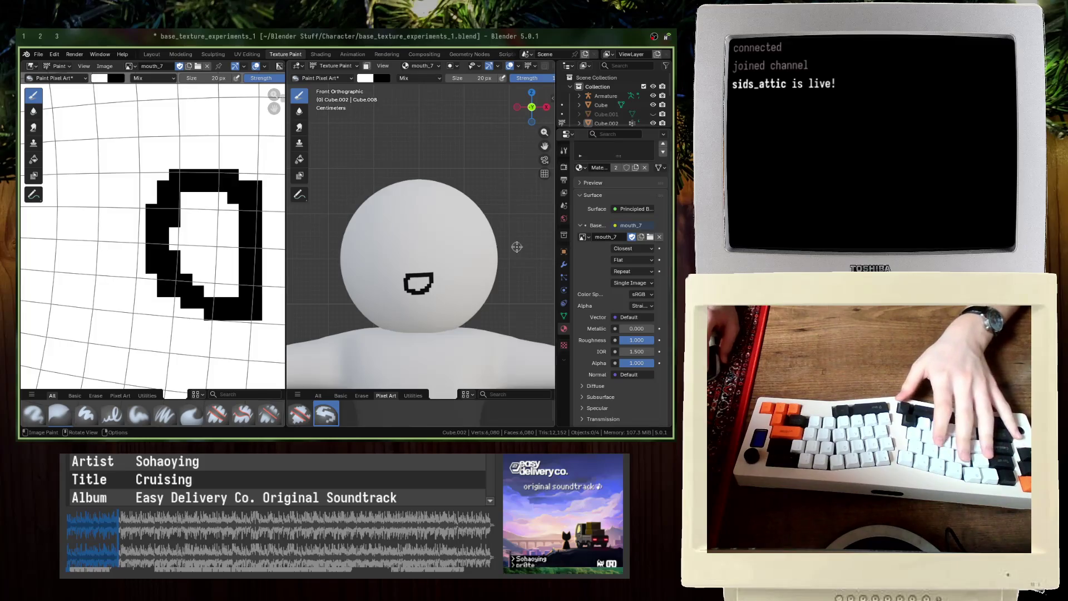
scroll(402, 272, "up", 3)
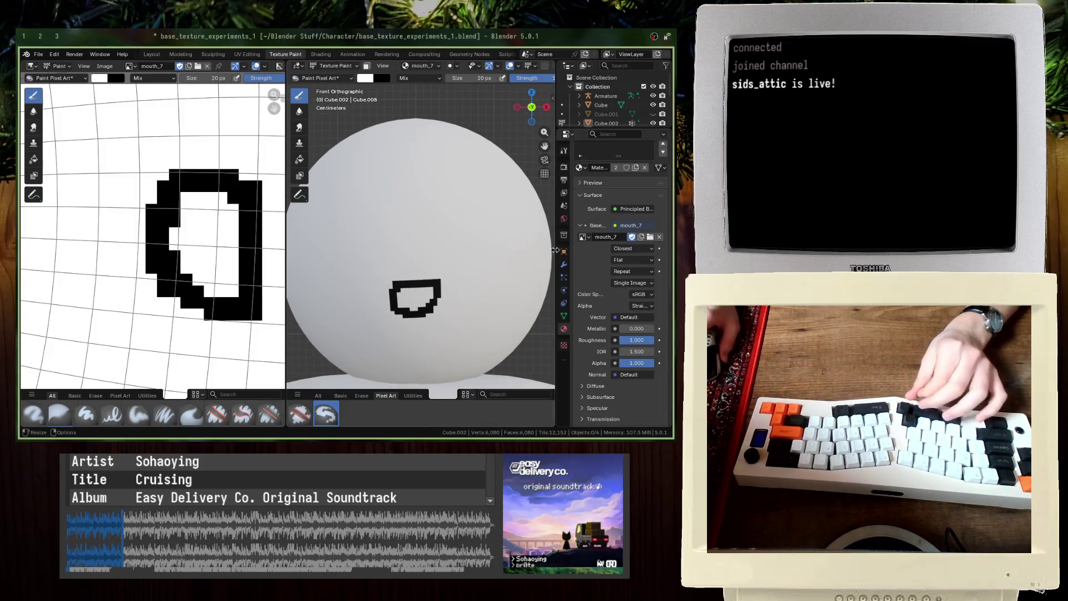
left_click(640, 237)
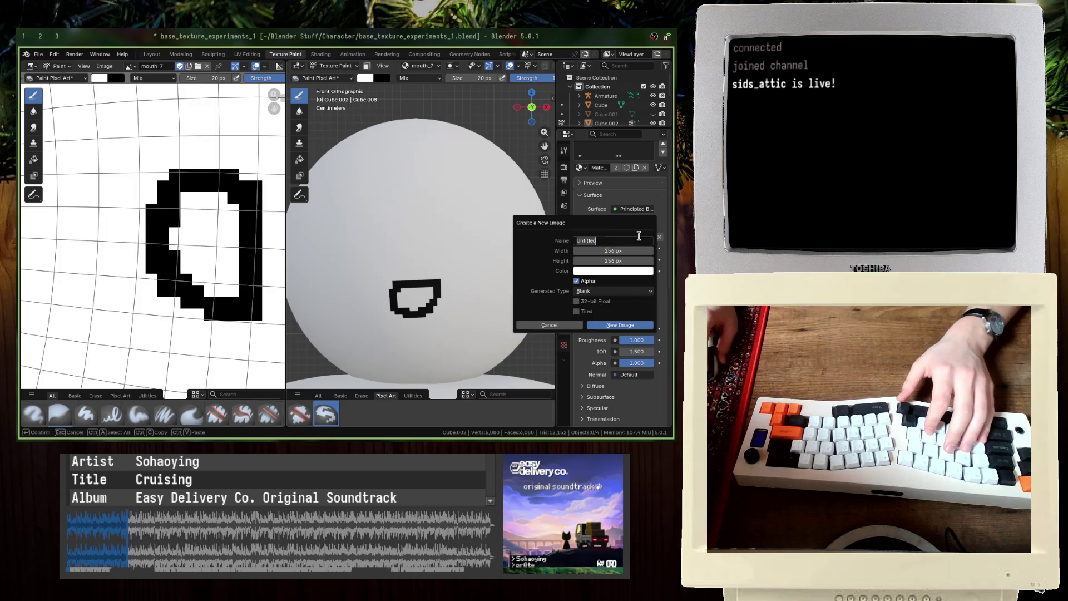
Step: Create a new image named mouth_8, save the blend file, and give mouth_8 a fake user
type("mouth_8")
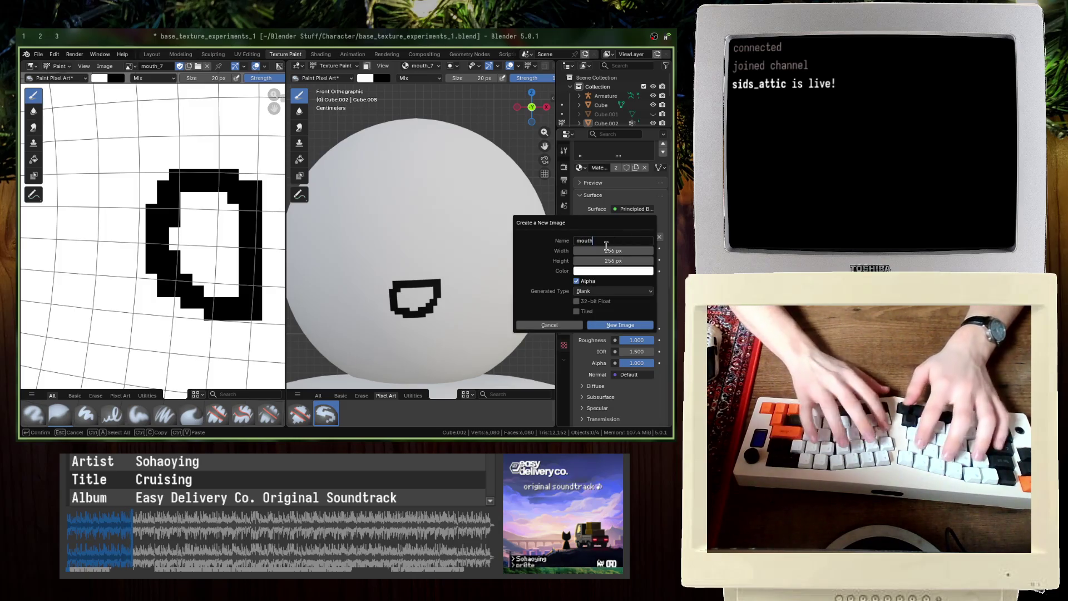
key("Return")
key("ctrl+s")
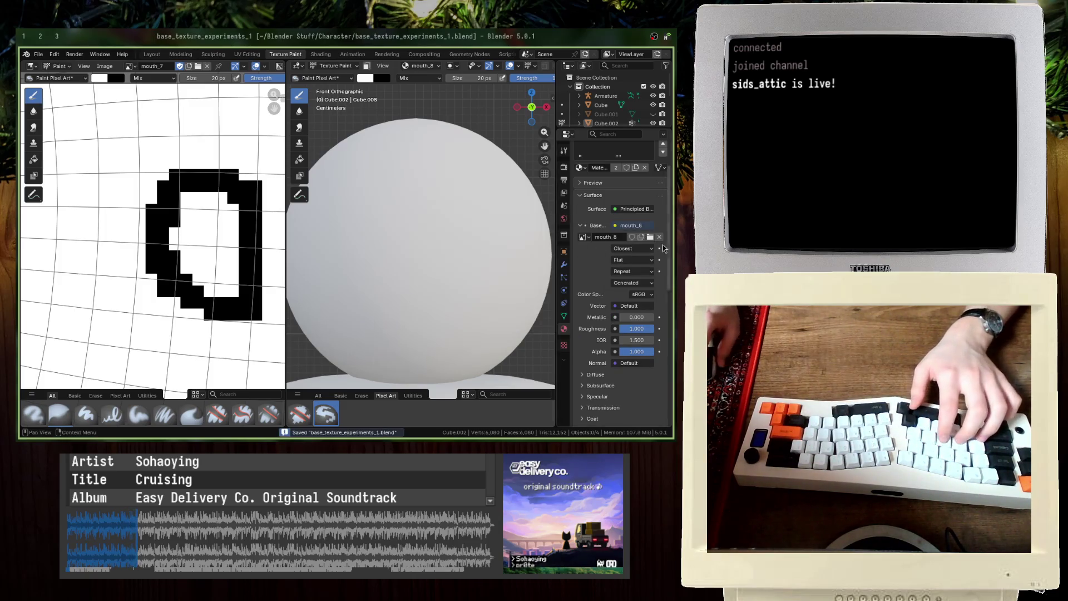
left_click(632, 237)
scroll(367, 182, "up", 4)
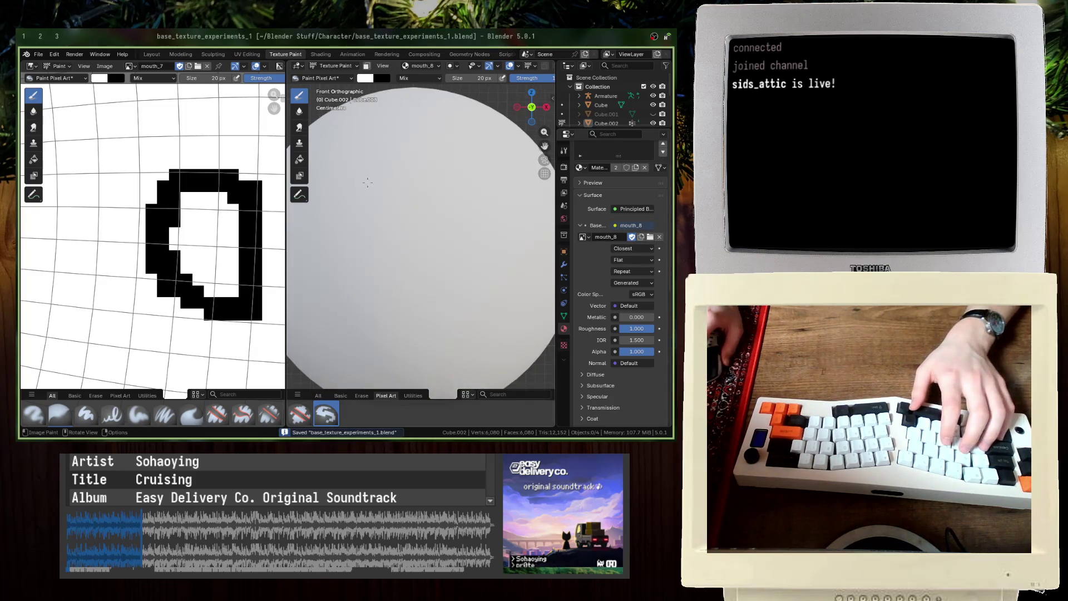
Step: Paint trial black mouth strokes, pan the head higher, then undo them
key("x")
mouse_move(376, 265)
left_mouse_down()
mouse_move(412, 272)
mouse_move(400, 293)
mouse_move(384, 285)
left_mouse_up()
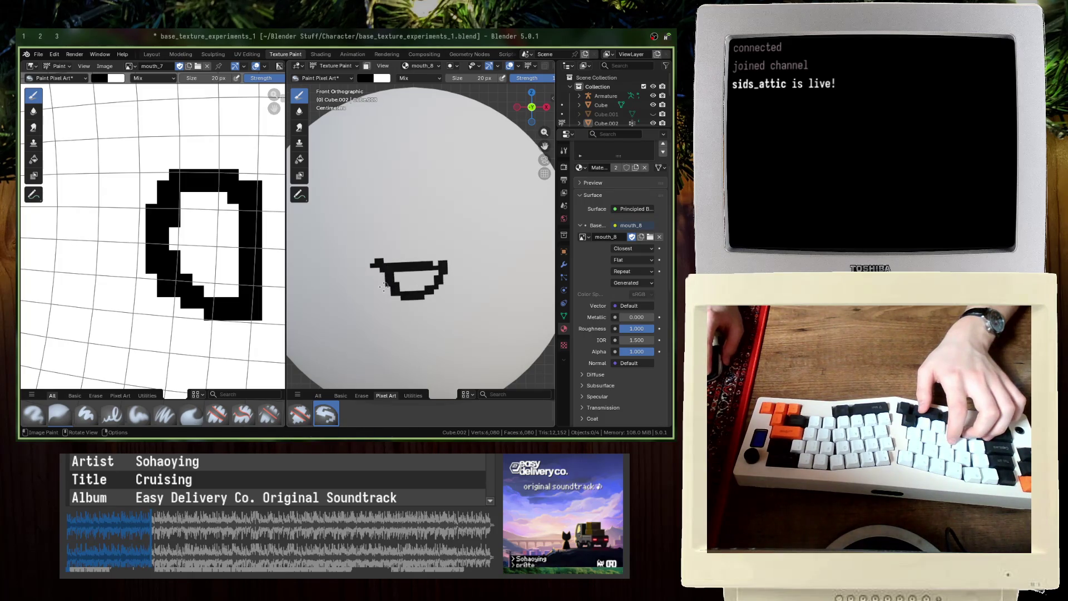
key("x")
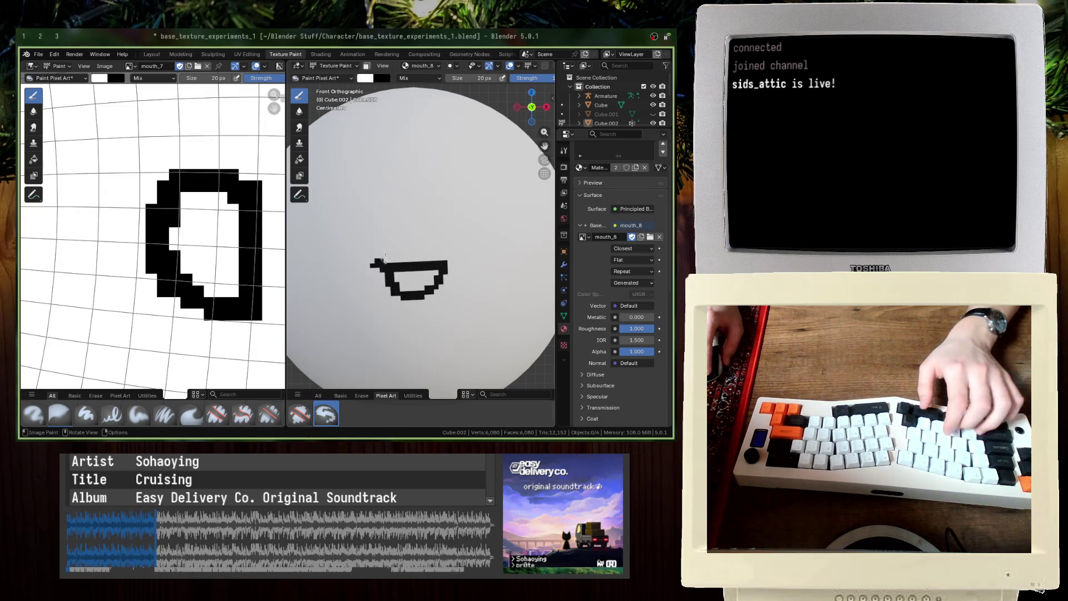
key("x")
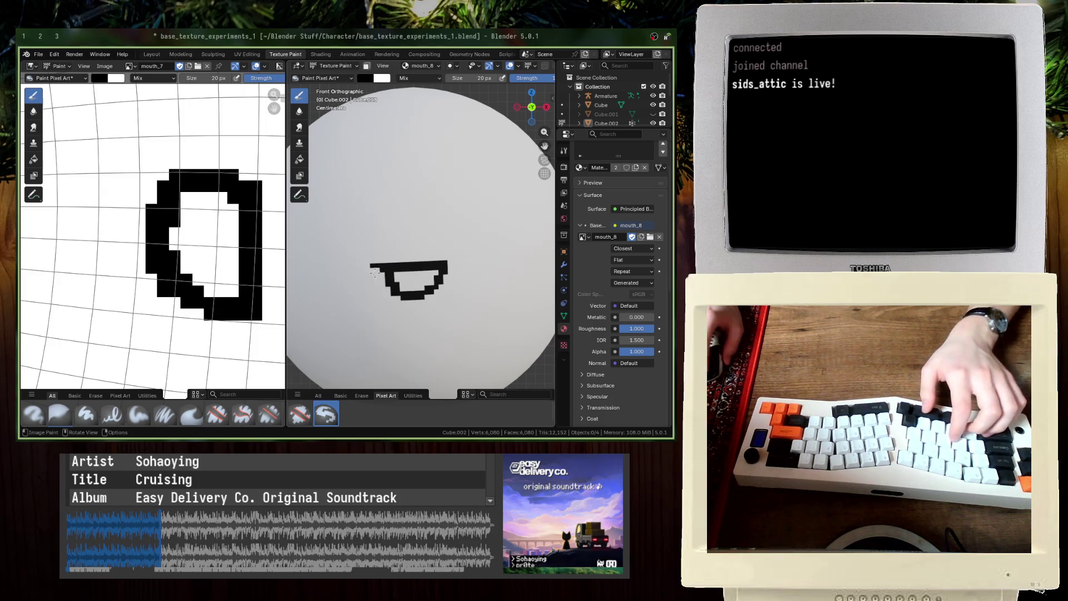
key("x")
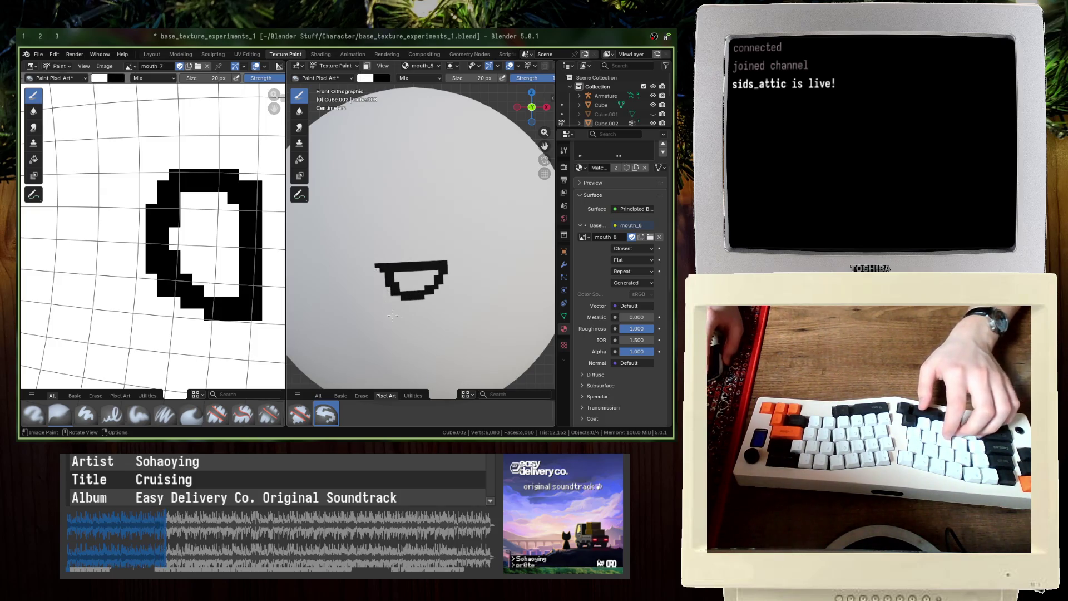
middle_click_drag(392, 316, 409, 234, "shift")
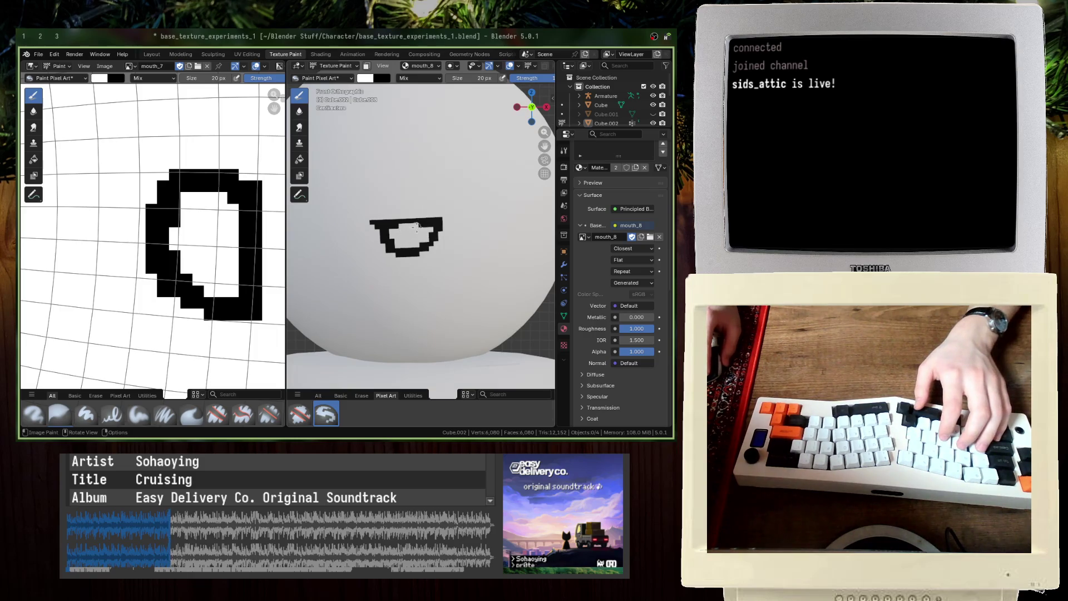
key("x")
mouse_move(399, 228)
left_mouse_down()
mouse_move(431, 225)
mouse_move(434, 240)
left_mouse_up()
key("ctrl+z")
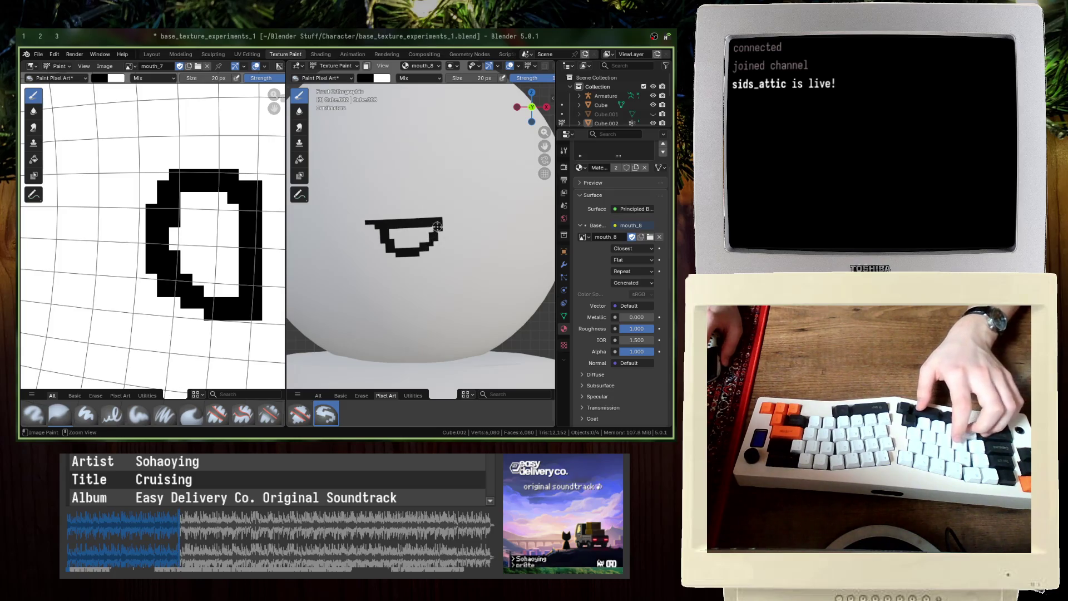
key("ctrl+z")
key("ctrl+z")
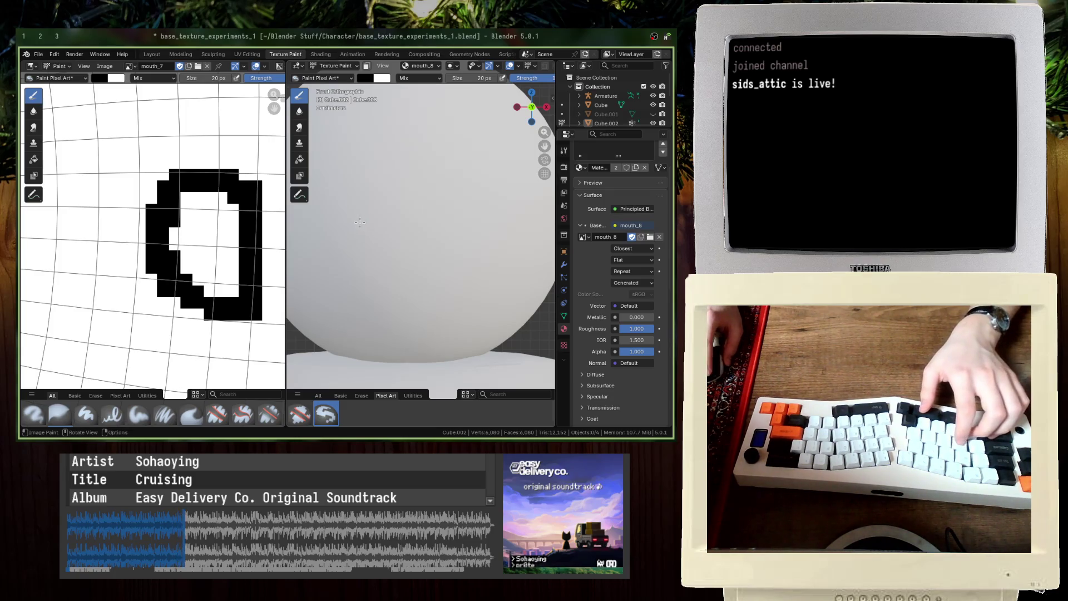
Step: Repaint the mouth at 26 px, shrink to 12 px, and extend it slightly left
key("bracketright")
key("bracketright")
key("bracketright")
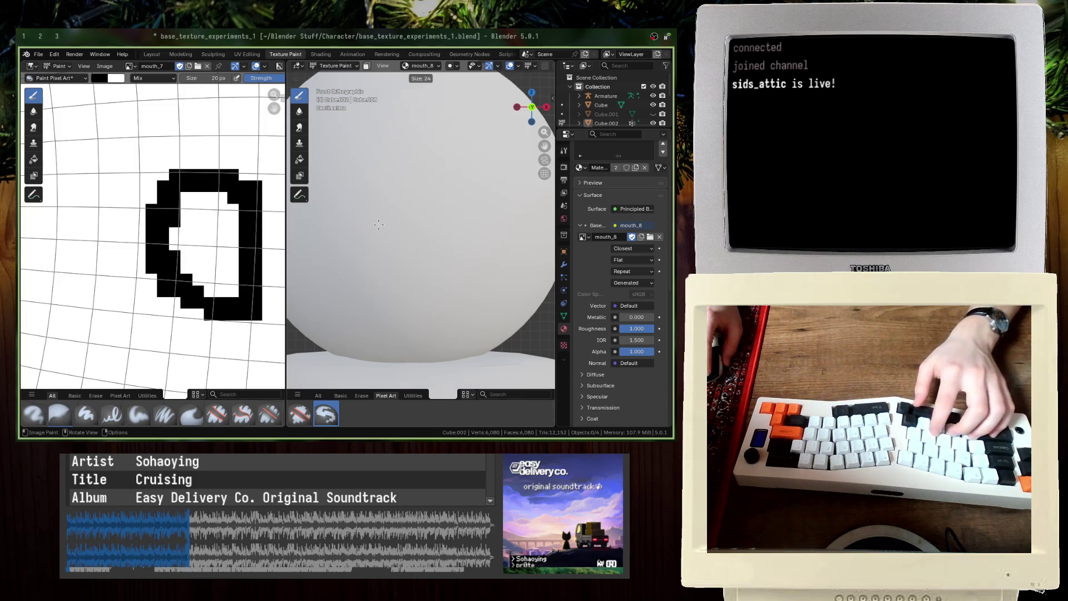
mouse_move(377, 225)
left_mouse_down()
mouse_move(444, 226)
mouse_move(442, 258)
mouse_move(395, 263)
mouse_move(380, 234)
left_mouse_up()
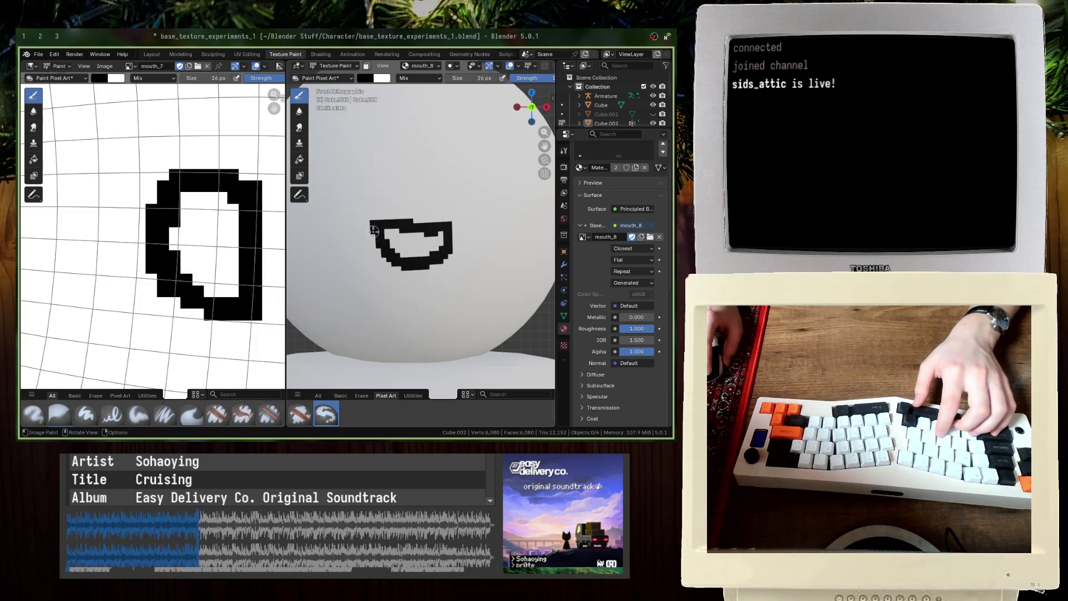
key("x")
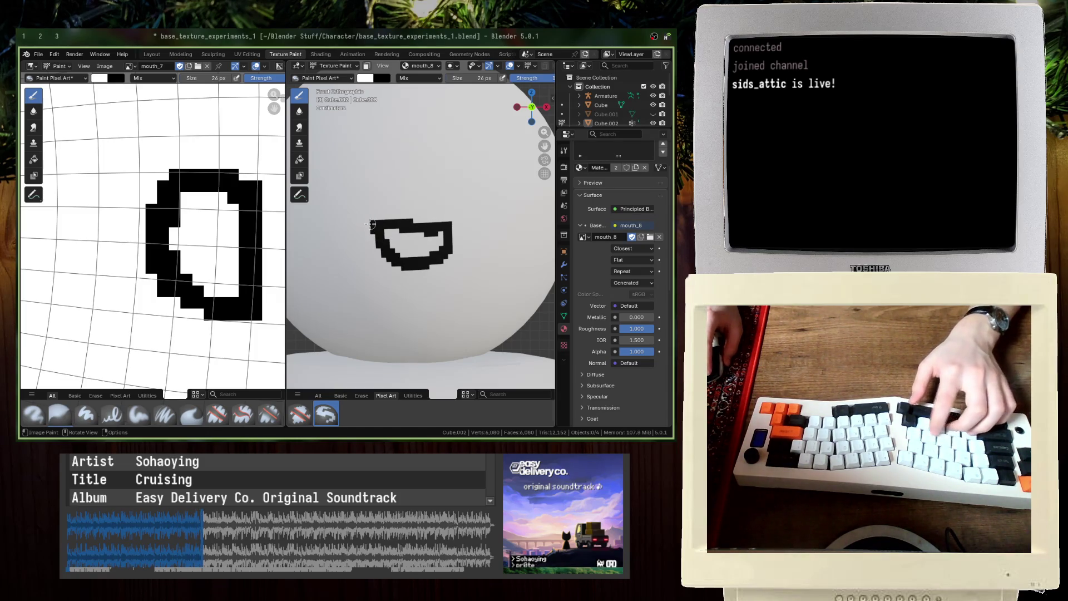
key("bracketleft")
key("bracketleft")
key("bracketleft")
key("x")
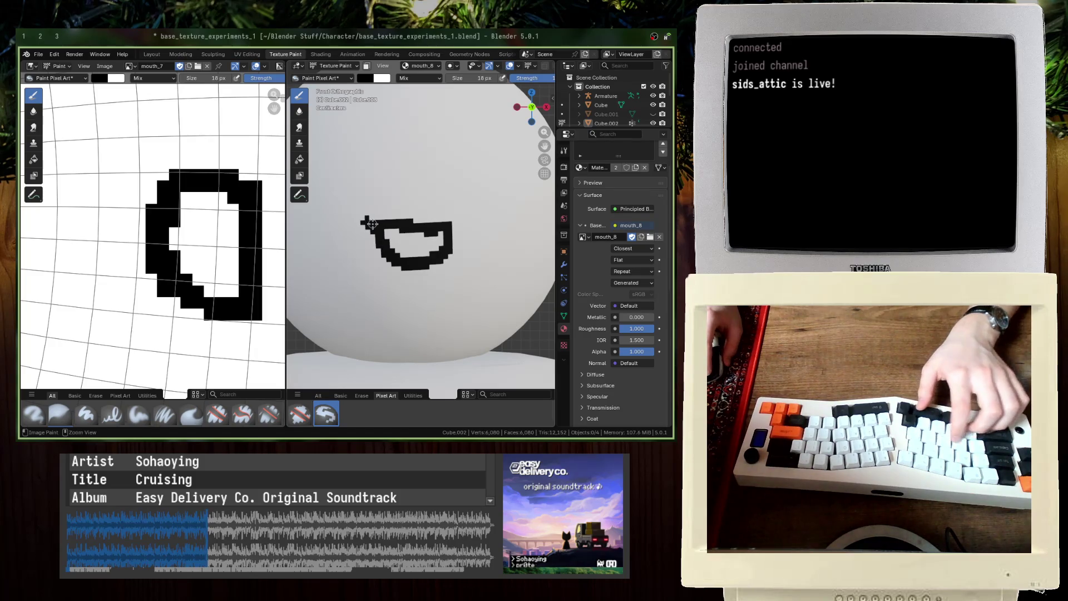
key("bracketleft")
key("bracketleft")
key("bracketleft")
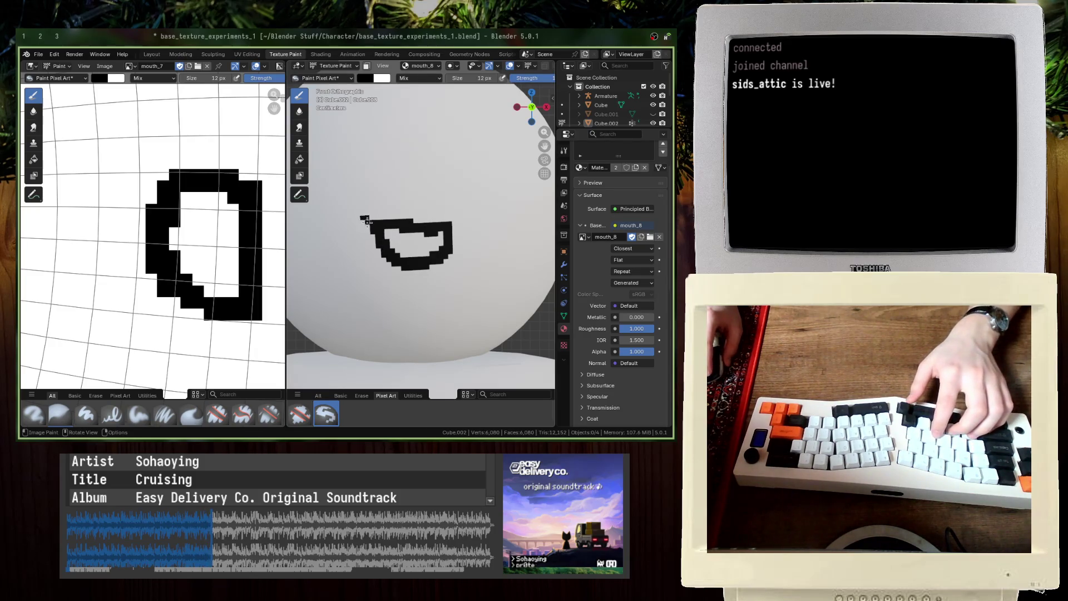
key("ctrl+z")
left_click(369, 222)
scroll(368, 222, "down", 3)
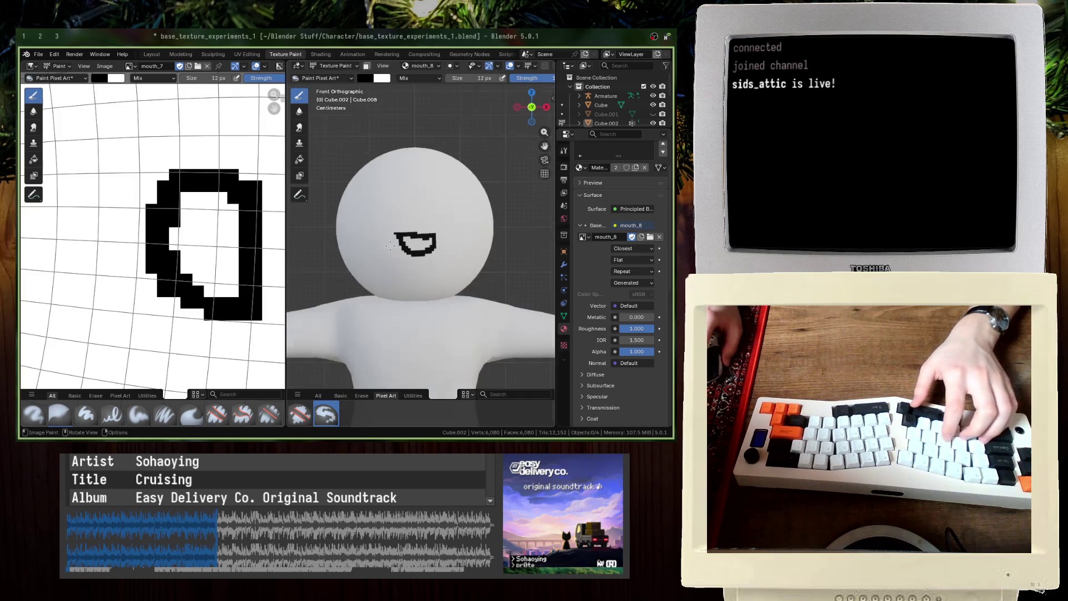
scroll(368, 222, "up", 3)
Step: Swap the paint colours and flip the image editor between mouth_8 and mouth_7
key("x")
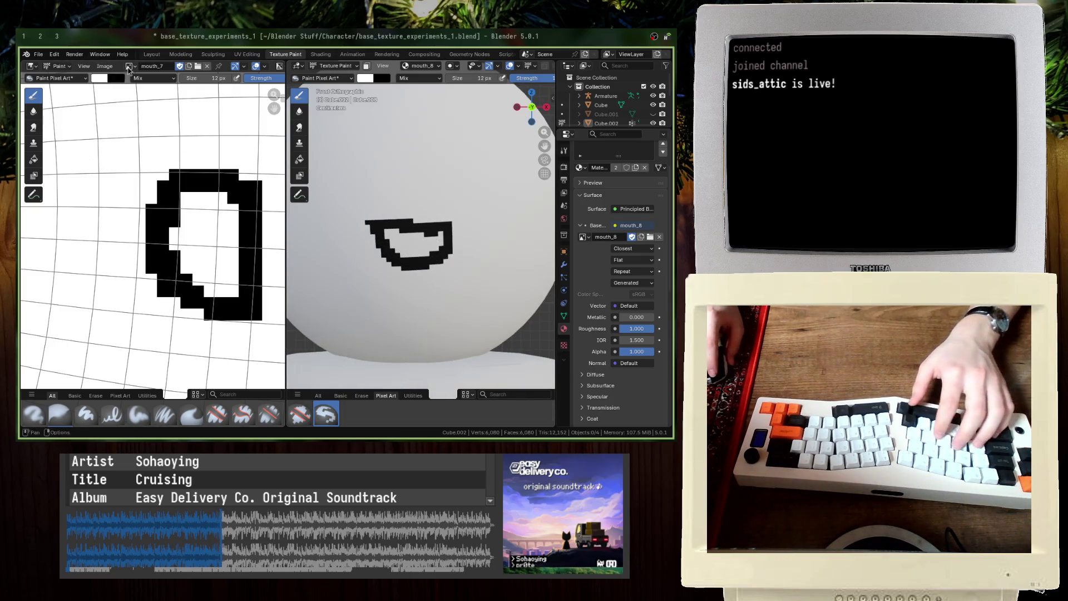
left_click(132, 65)
left_click(145, 151)
left_click(140, 66)
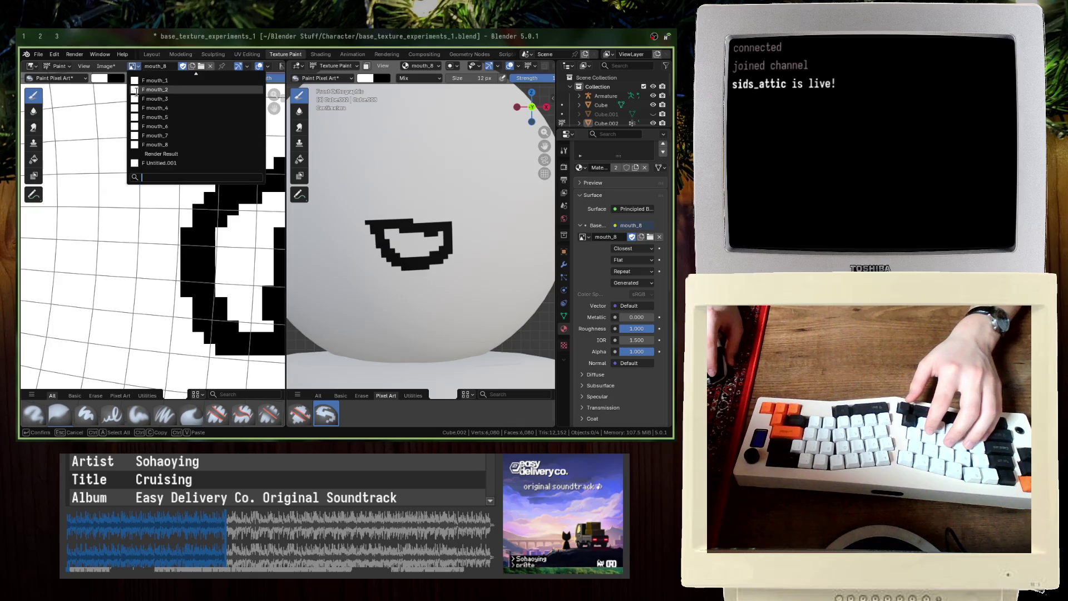
left_click(148, 138)
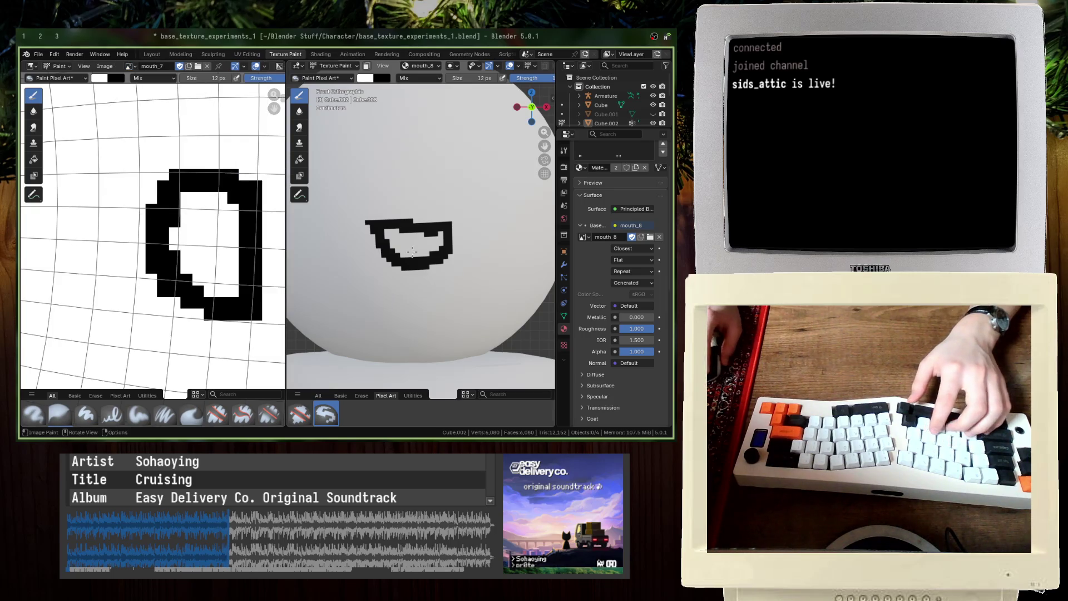
Step: Paint white over the mouth with a 156 px brush, then shrink the brush to 22 px
key("f")
left_click(445, 239)
left_click_drag(445, 239, 390, 268)
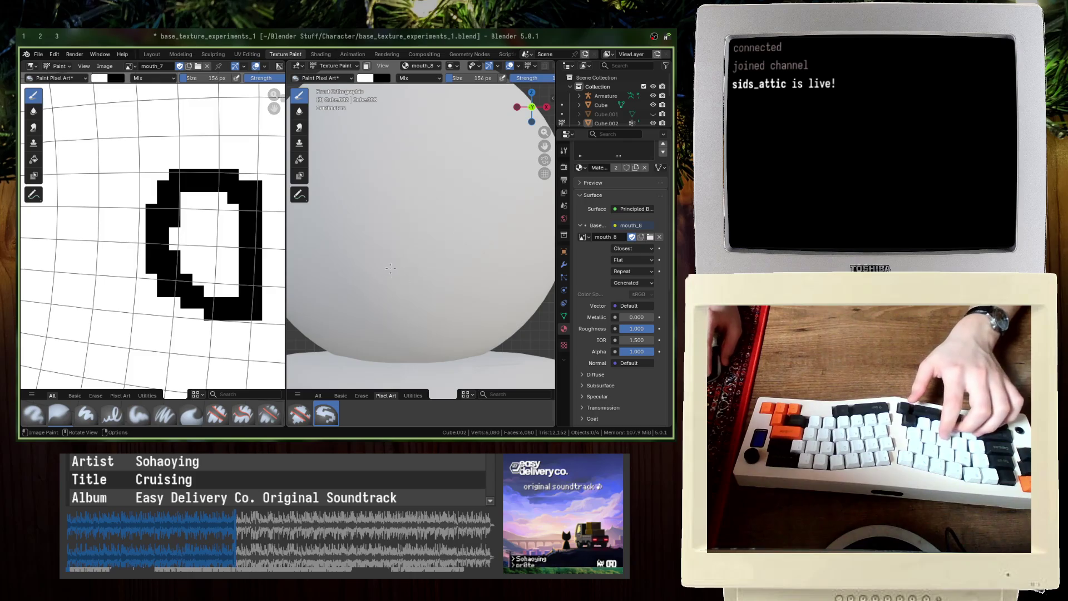
key("f")
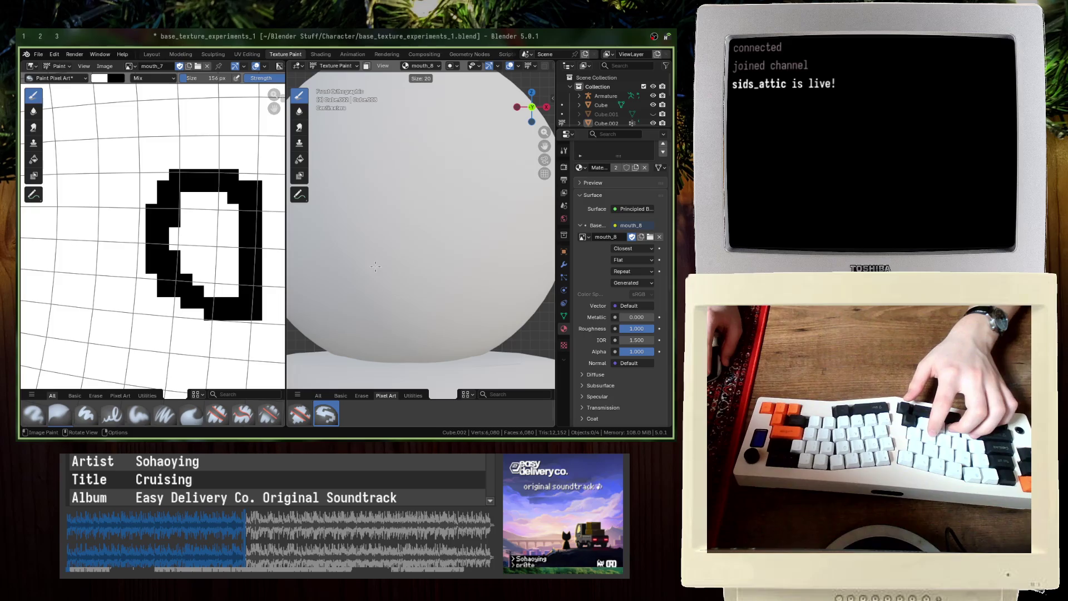
left_click(376, 266)
Step: Switch back to black and paint a narrower horizontal mouth line, saving the file
key("x")
key("ctrl+s")
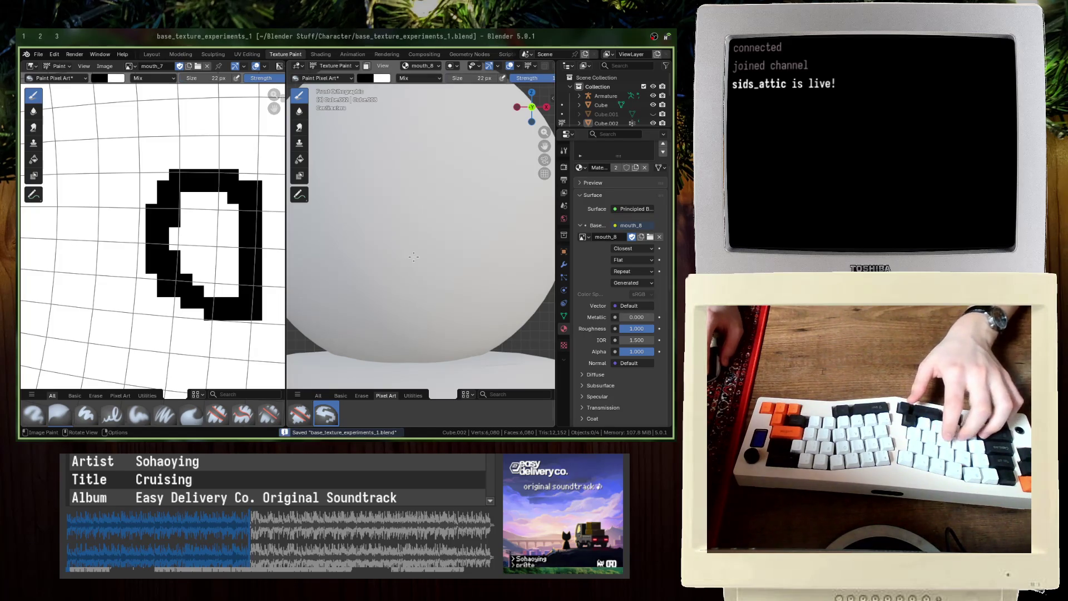
mouse_move(386, 243)
left_mouse_down()
mouse_move(425, 242)
mouse_move(407, 273)
left_mouse_up()
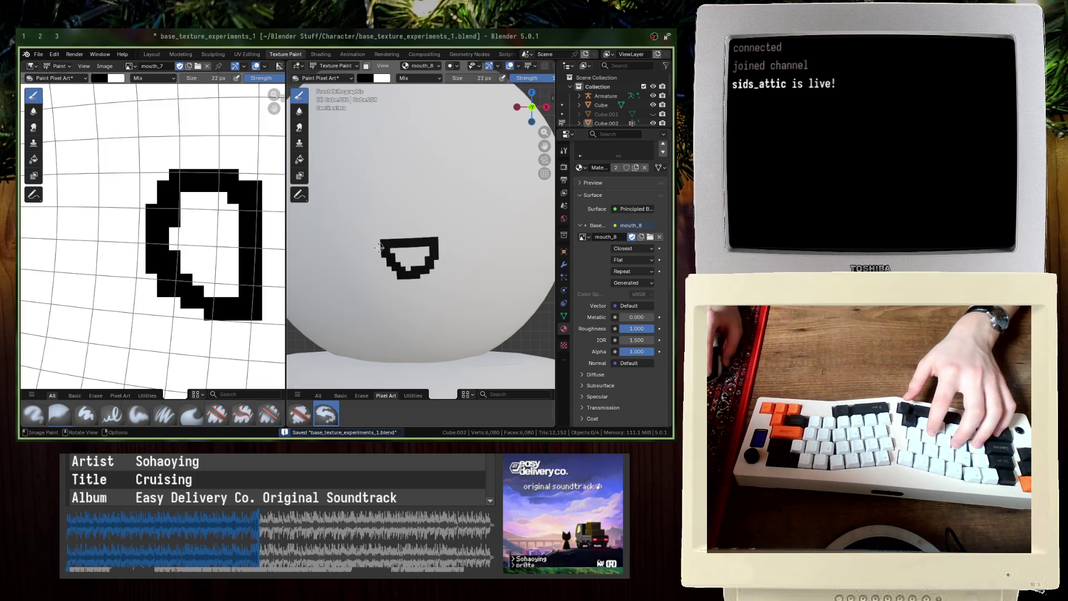
scroll(386, 254, "down", 6)
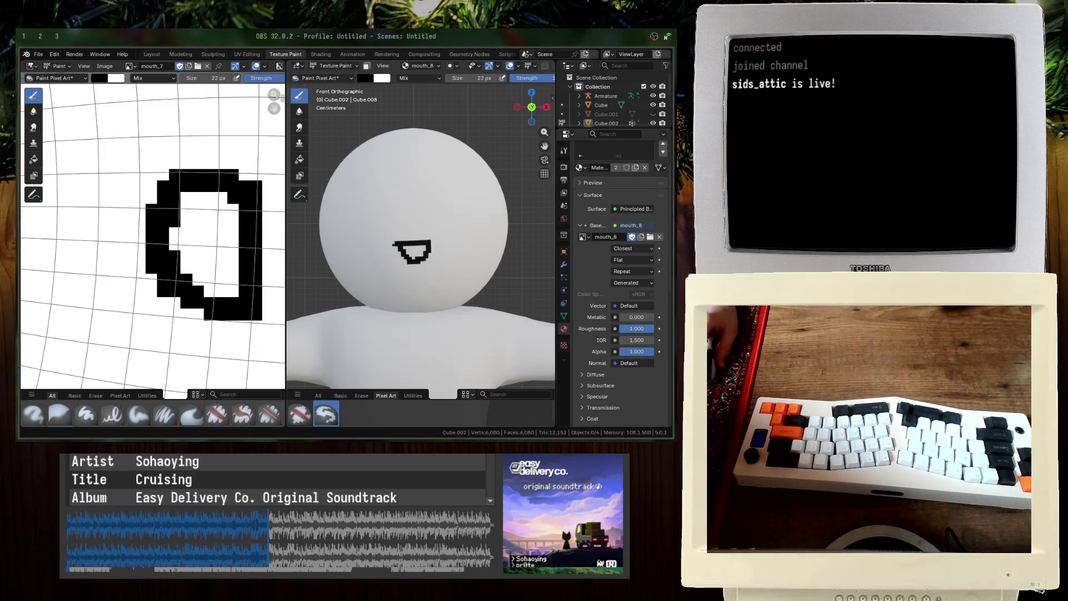
key("ctrl+s")
scroll(307, 228, "up", 6)
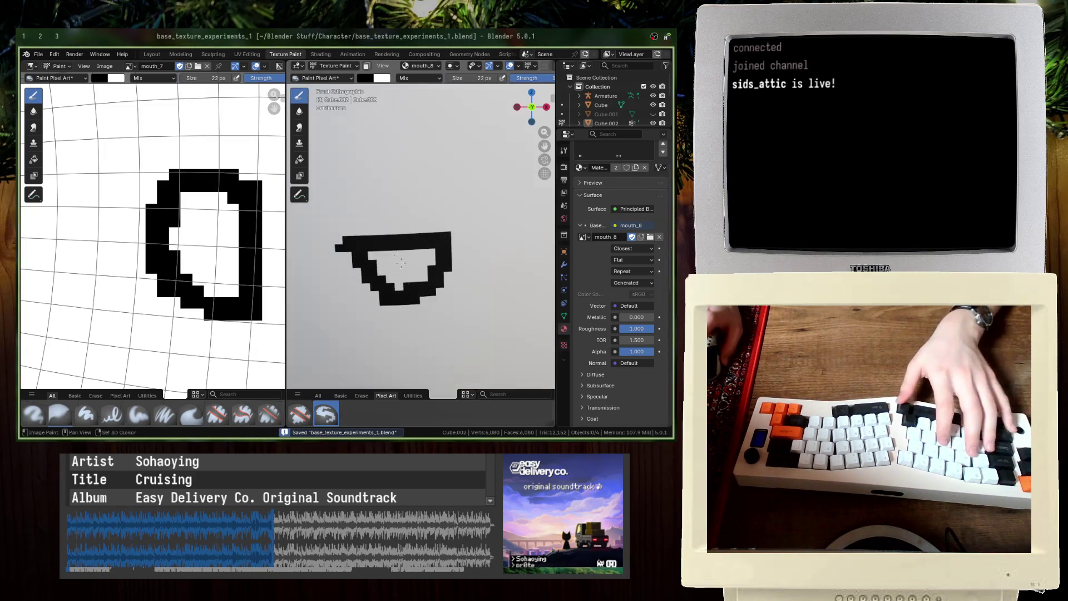
scroll(307, 228, "down", 5)
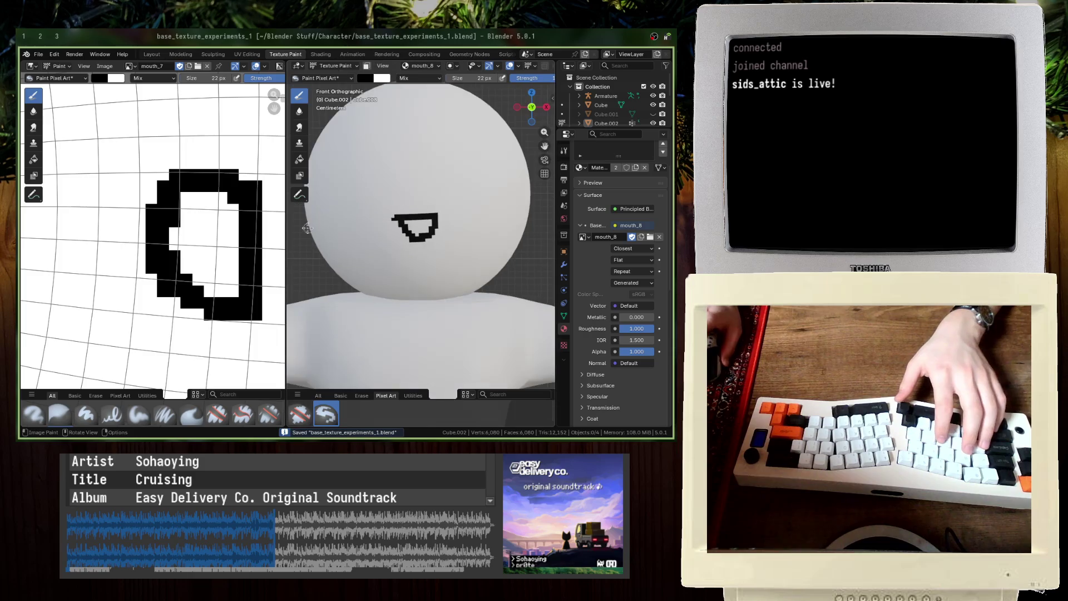
Step: Compare the mouth_8 and mouth_7 textures in the image editor
left_click(130, 66)
left_click(152, 144)
left_click(130, 65)
left_click(151, 135)
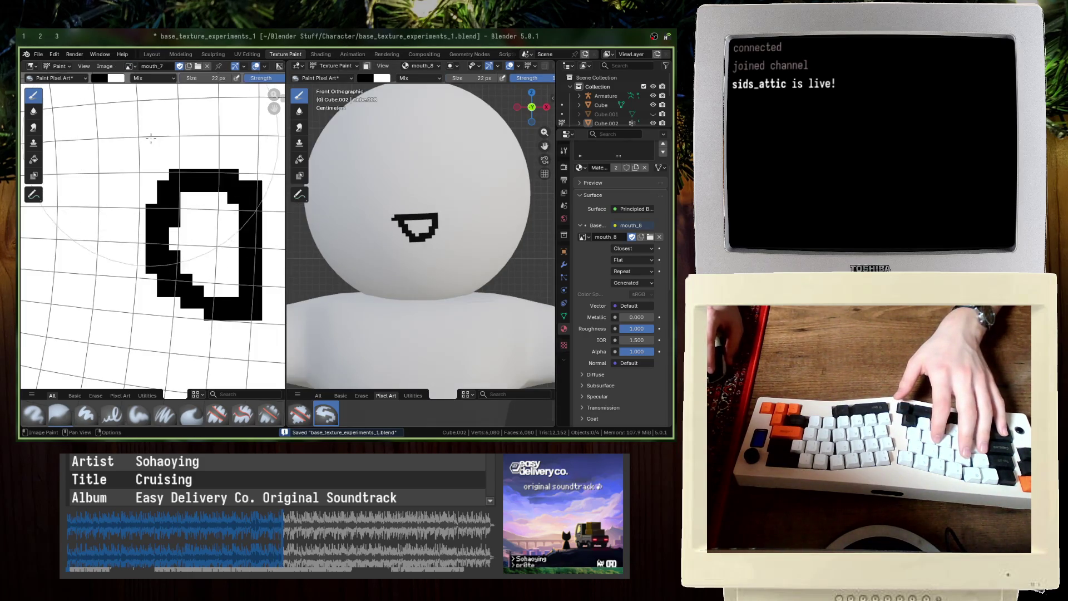
scroll(371, 178, "up", 3)
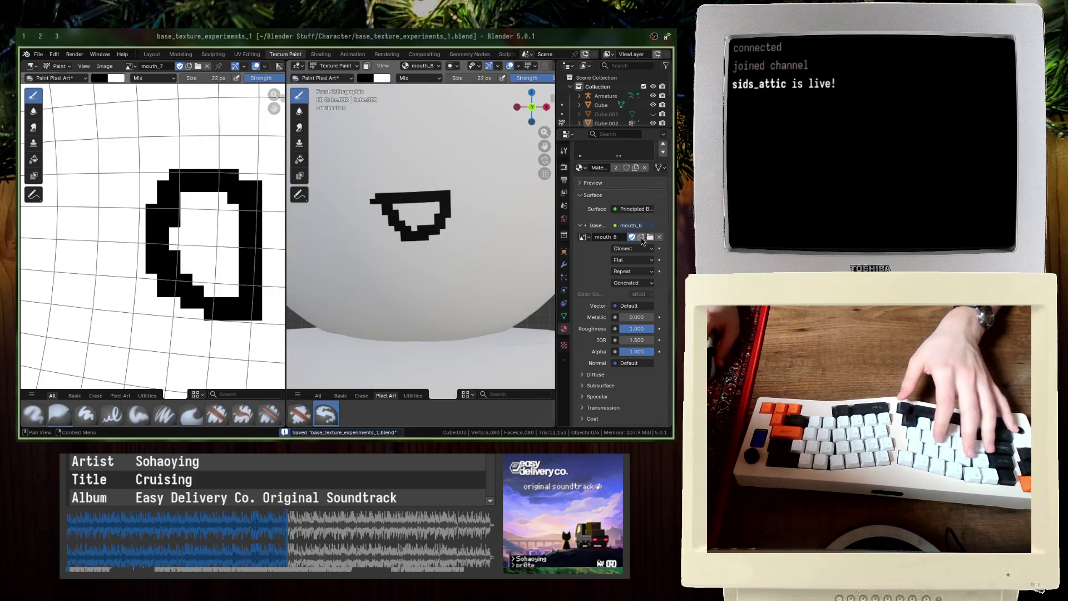
Step: Save the mouth_8 image to disk via Image > Save, then save the blend file
left_click(129, 65)
left_click(161, 144)
left_click(105, 66)
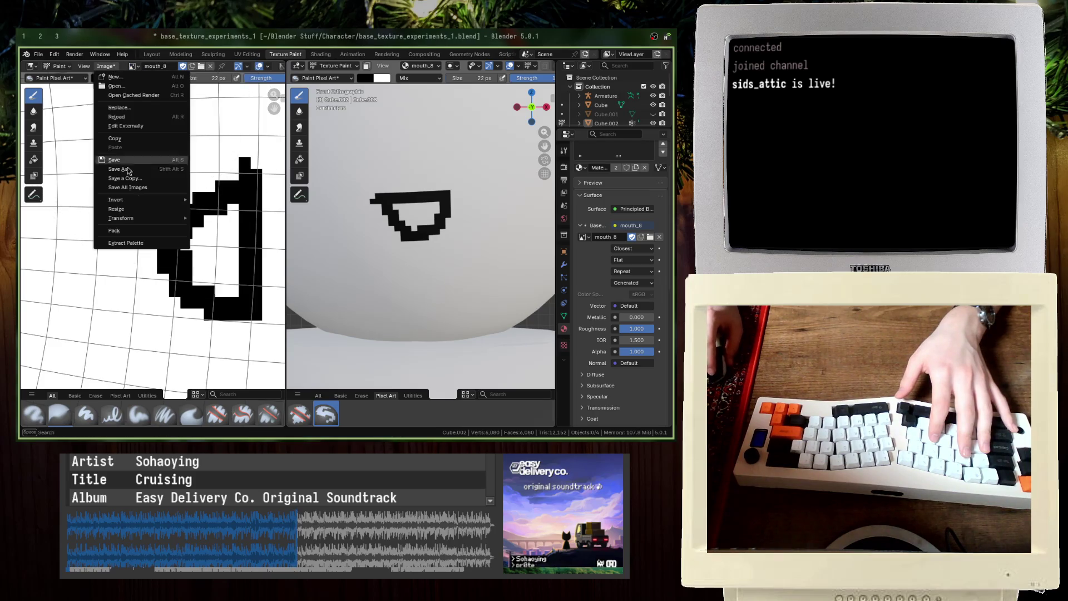
left_click(128, 171)
key("Return")
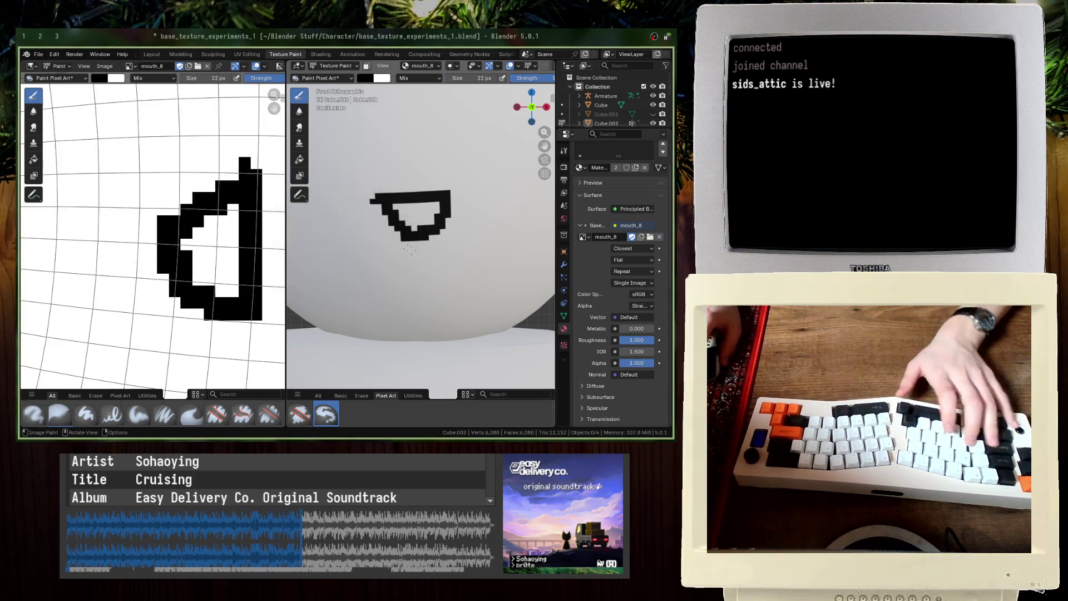
key("ctrl+s")
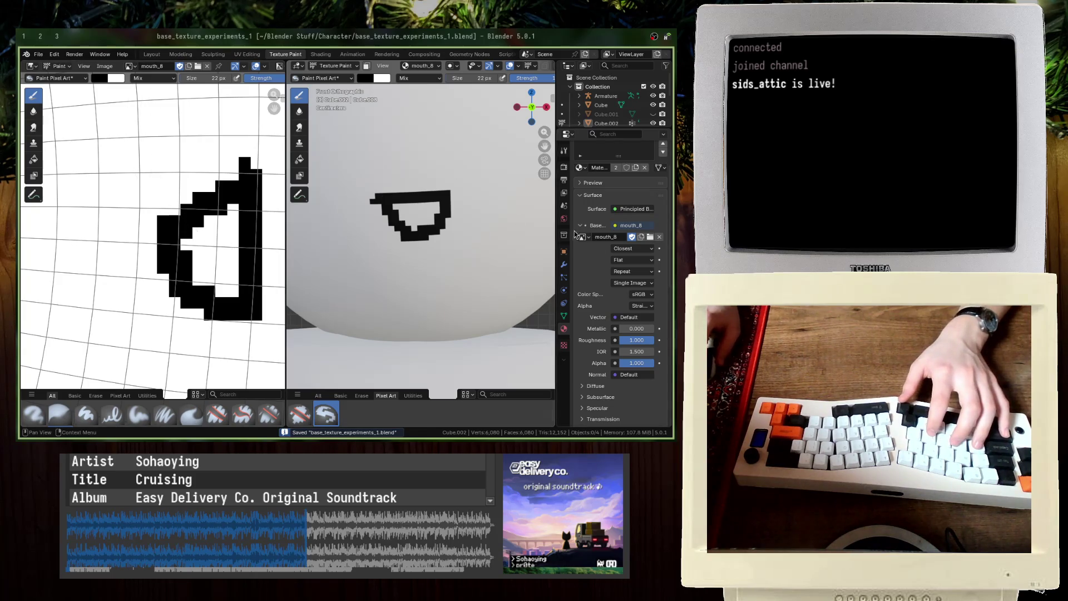
left_click(641, 238)
Step: Create a new texture named mouth_9 and save the blend file
type("mou")
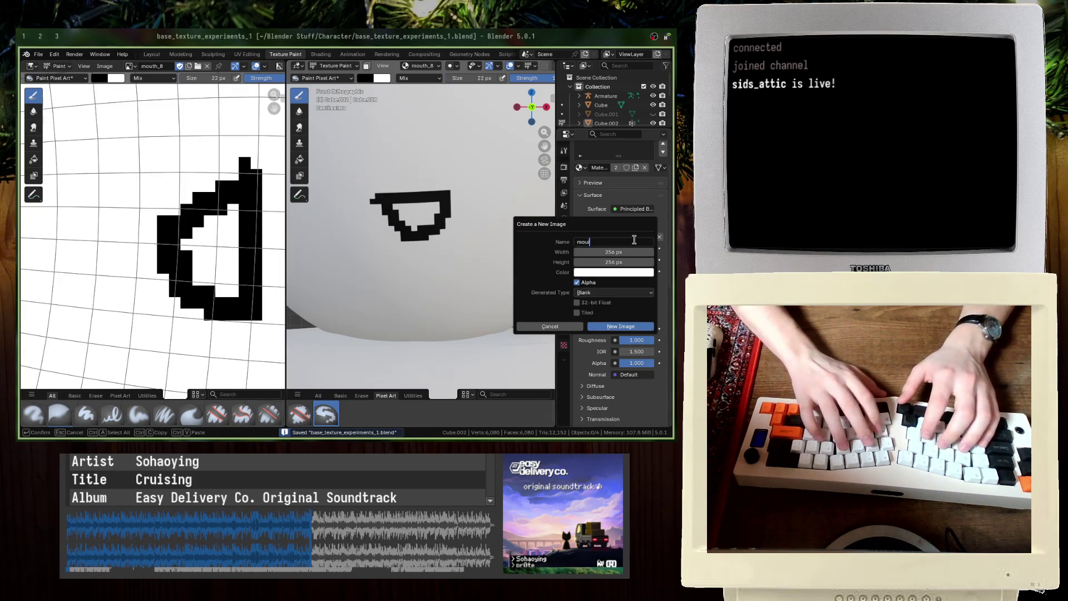
type("th_9")
key("Return")
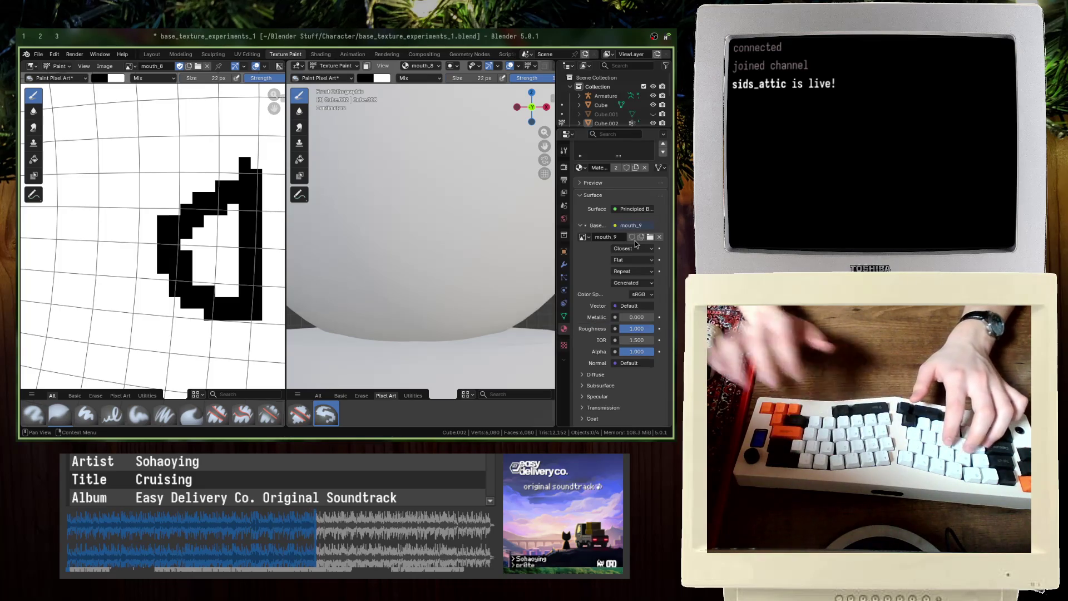
key("ctrl+s")
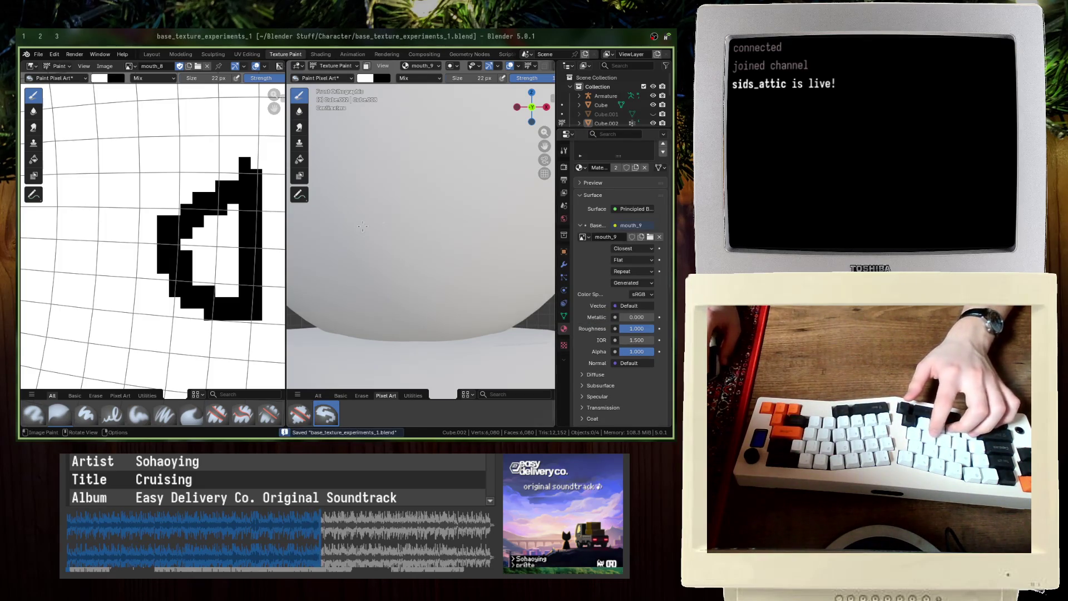
Step: Try an arched mouth stroke on the face, then undo it
scroll(385, 210, "down", 3)
scroll(390, 238, "up", 3)
mouse_move(387, 241)
left_mouse_down()
mouse_move(411, 220)
mouse_move(441, 235)
mouse_move(423, 218)
mouse_move(457, 234)
left_mouse_up()
key("ctrl+z")
scroll(452, 252, "down", 3)
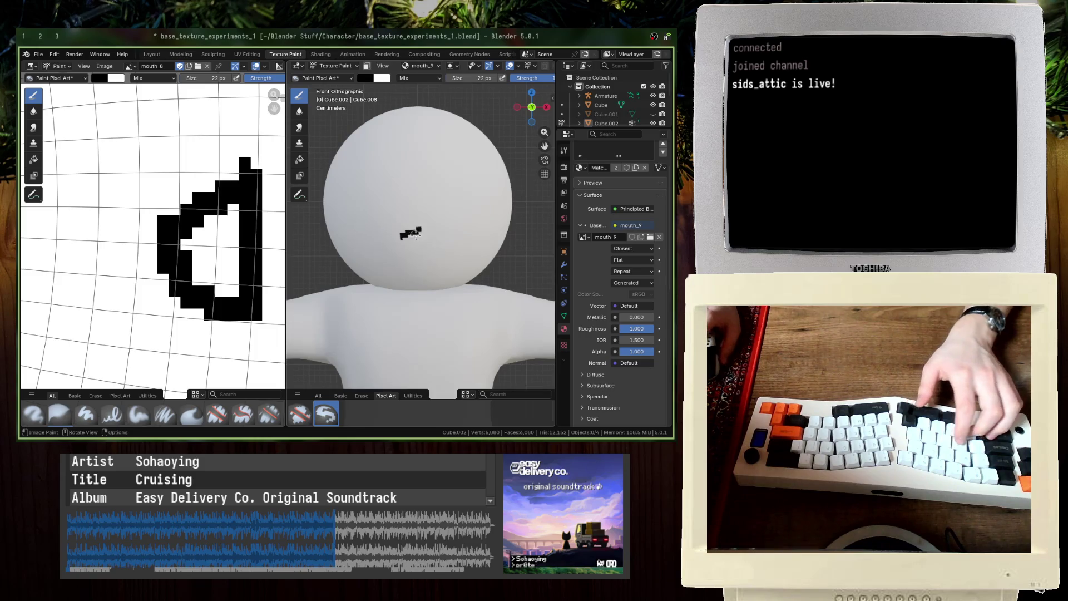
scroll(415, 235, "up", 3)
Step: With the 3D view maximized and X mirror on, paint a mirrored caret mouth and save
key("ctrl+space")
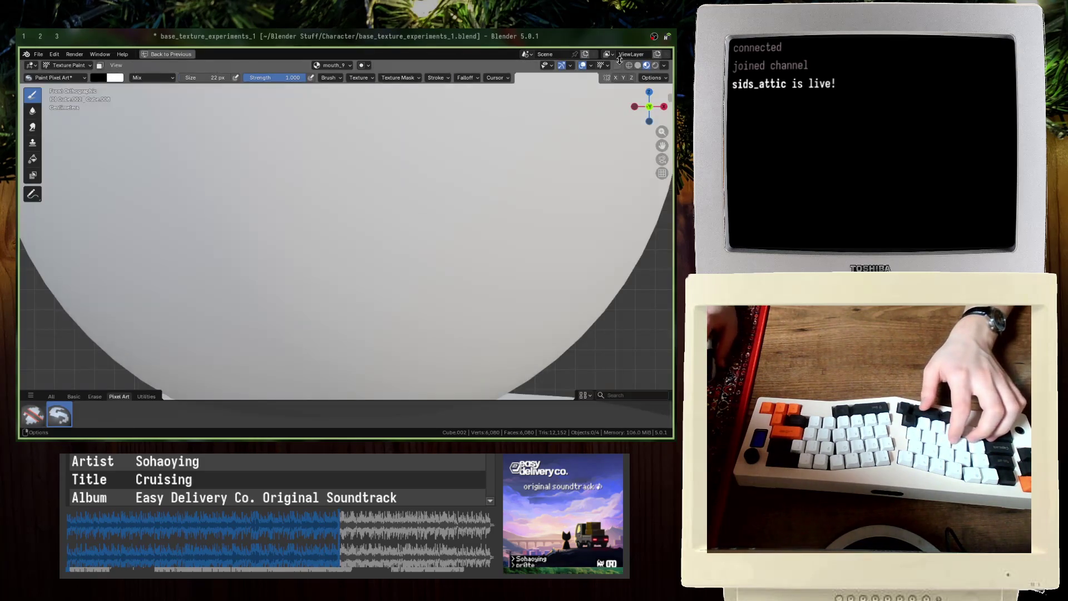
left_click(615, 77)
scroll(352, 193, "down", 5)
scroll(344, 102, "up", 3)
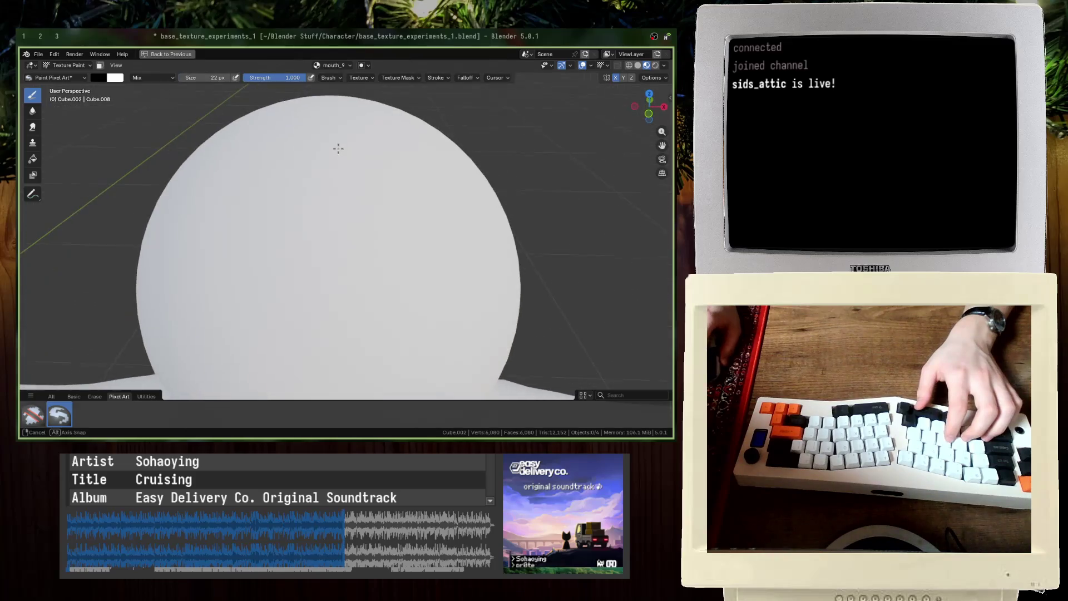
scroll(344, 102, "down", 3)
middle_click_drag(343, 103, 337, 155, "shift")
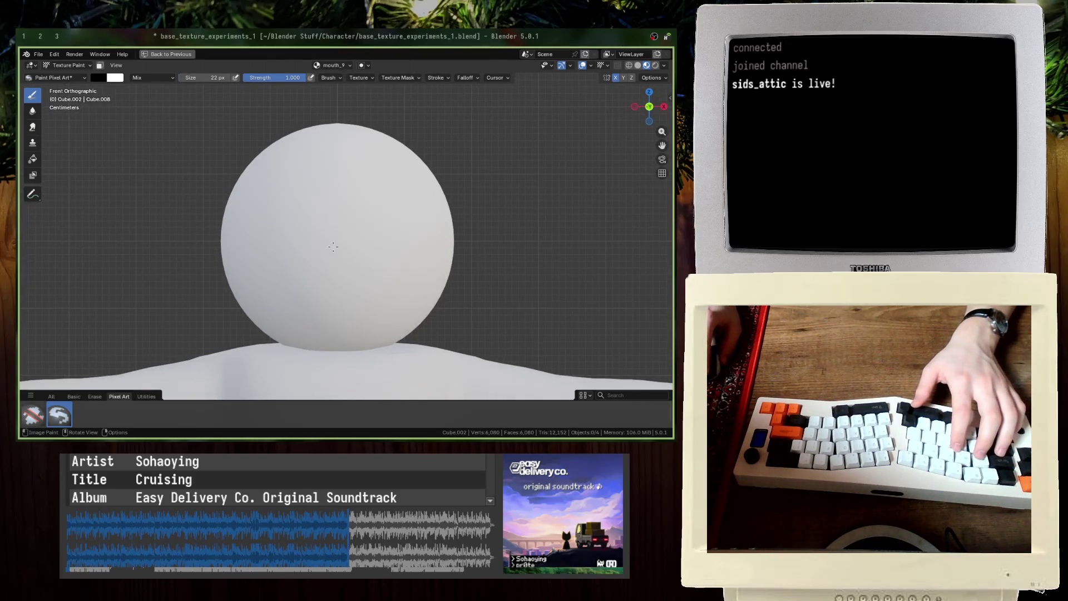
left_click_drag(336, 256, 323, 279)
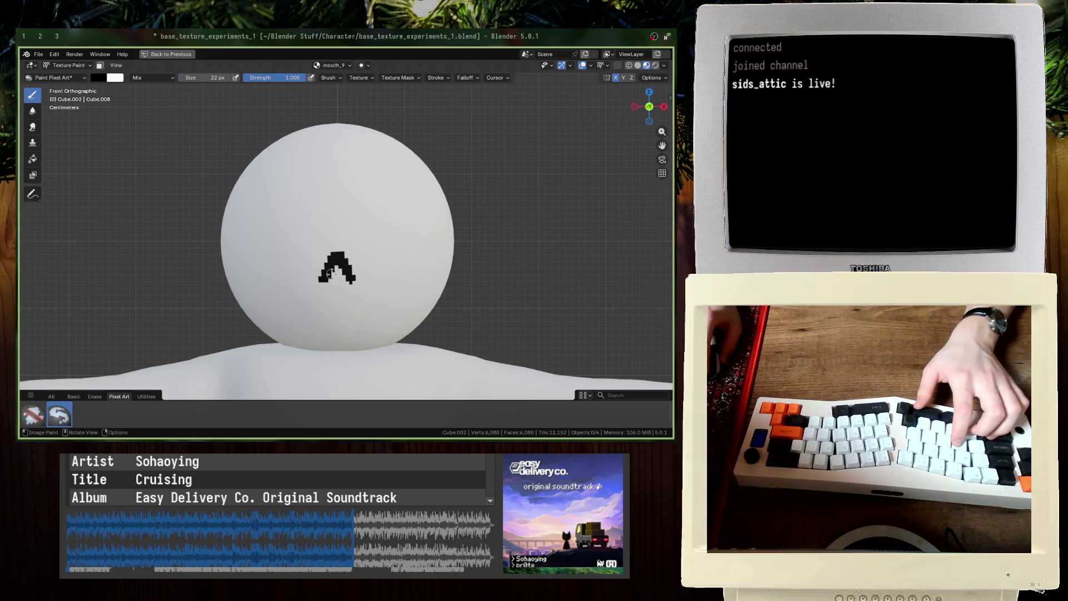
key("ctrl+s")
Step: Restore the full layout and show mouth_9 in the image editor
key("ctrl+space")
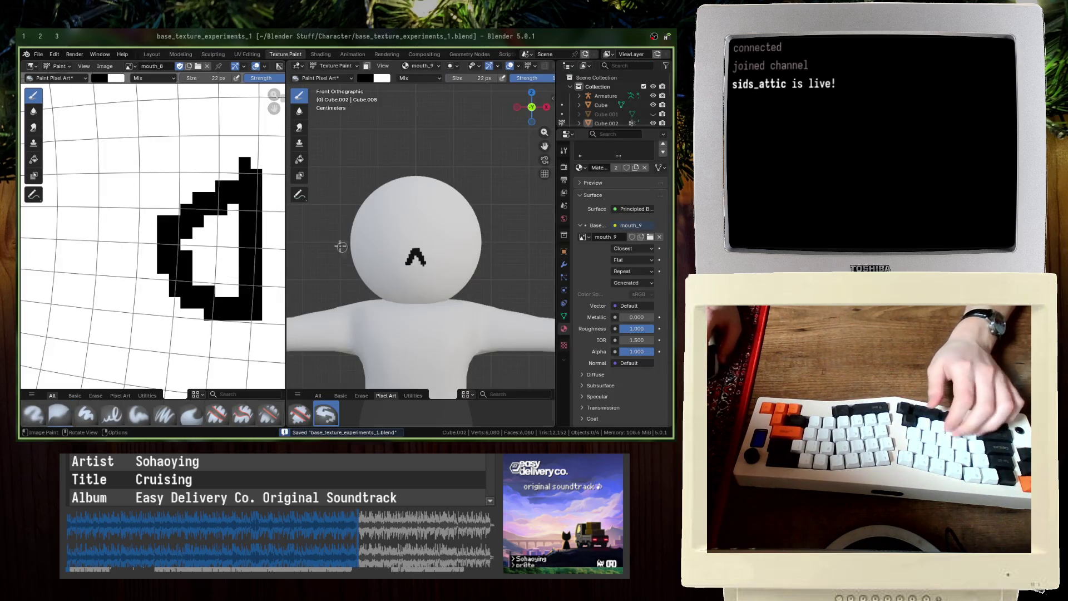
left_click(131, 65)
left_click(167, 162)
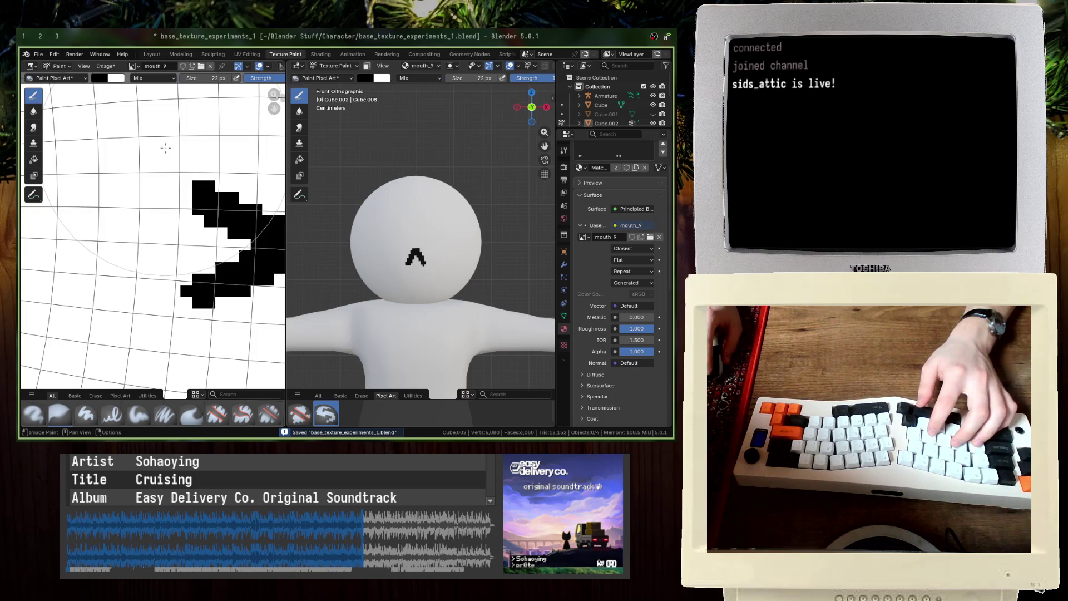
Step: Undo the previous mouth strokes and repaint the mouth as an arch
key("ctrl+z")
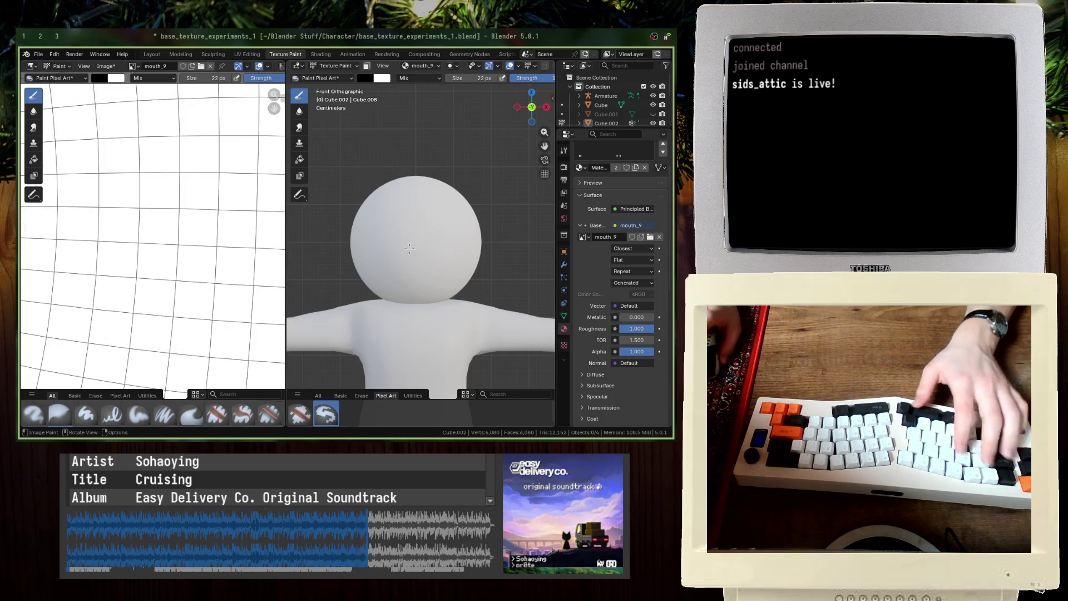
scroll(410, 249, "up", 3)
key("ctrl+z")
key("ctrl+z")
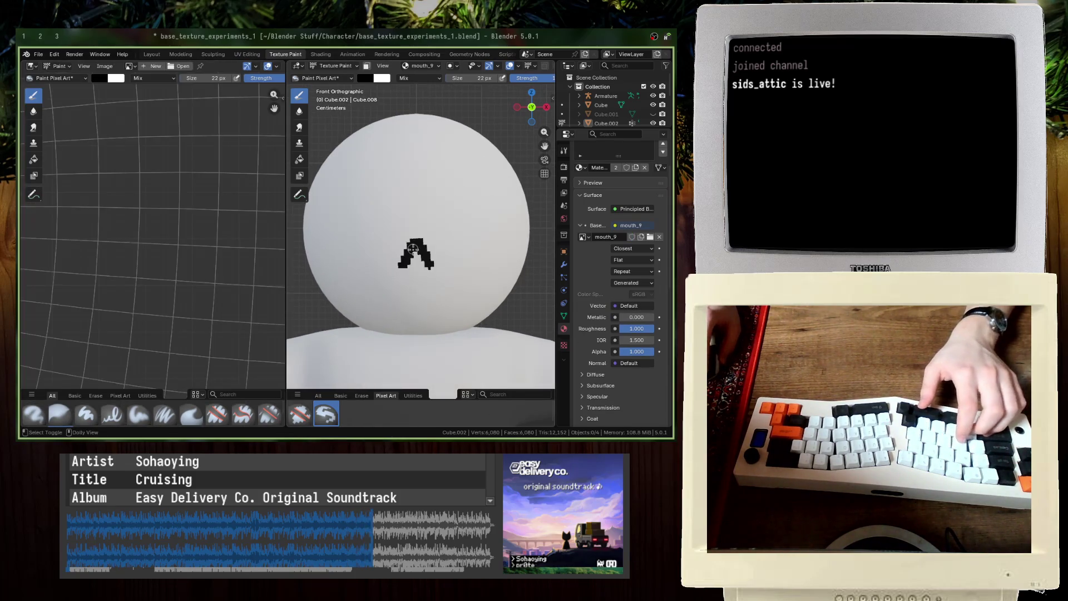
key("ctrl+z")
key("ctrl+z")
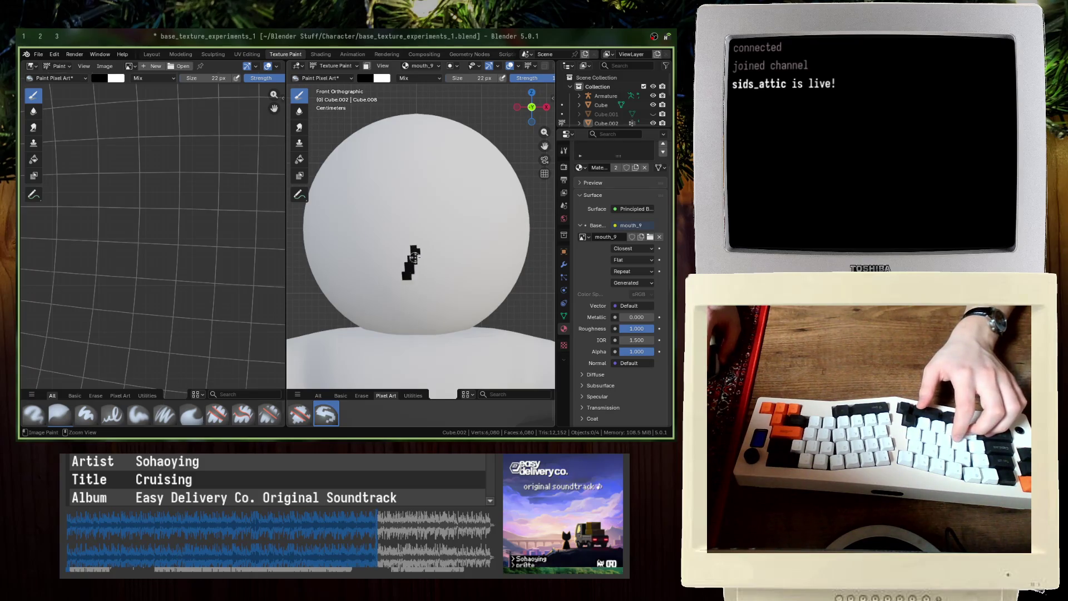
key("ctrl+z")
mouse_move(403, 278)
left_mouse_down()
mouse_move(414, 253)
mouse_move(426, 280)
left_mouse_up()
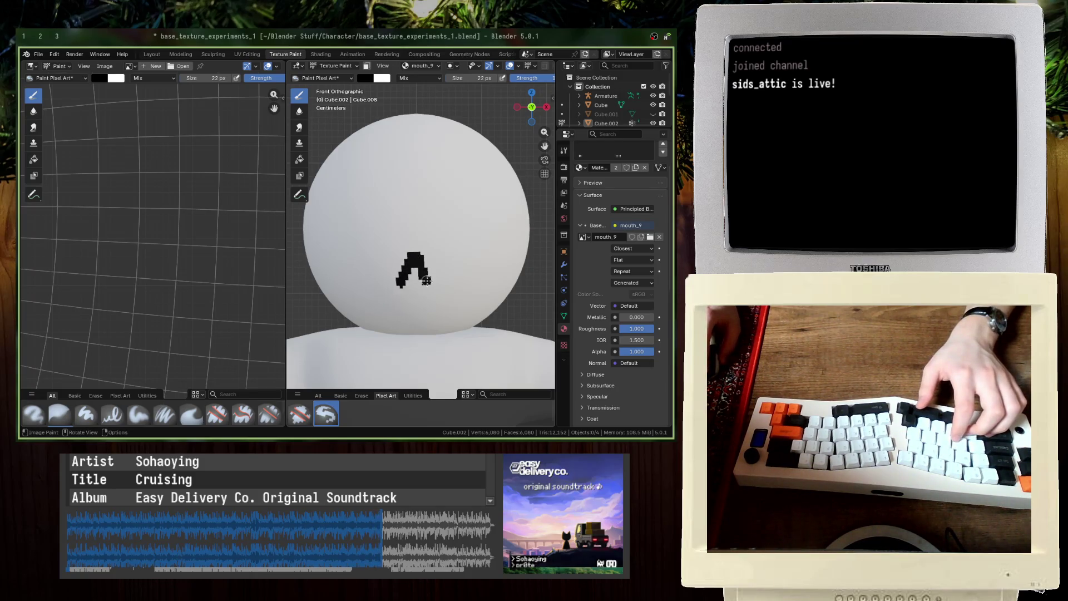
Step: Compare mouth_9 with mouth_8 in the image editor, leave mouth_9 showing, and save
left_click(129, 66)
scroll(151, 159, "down", 3)
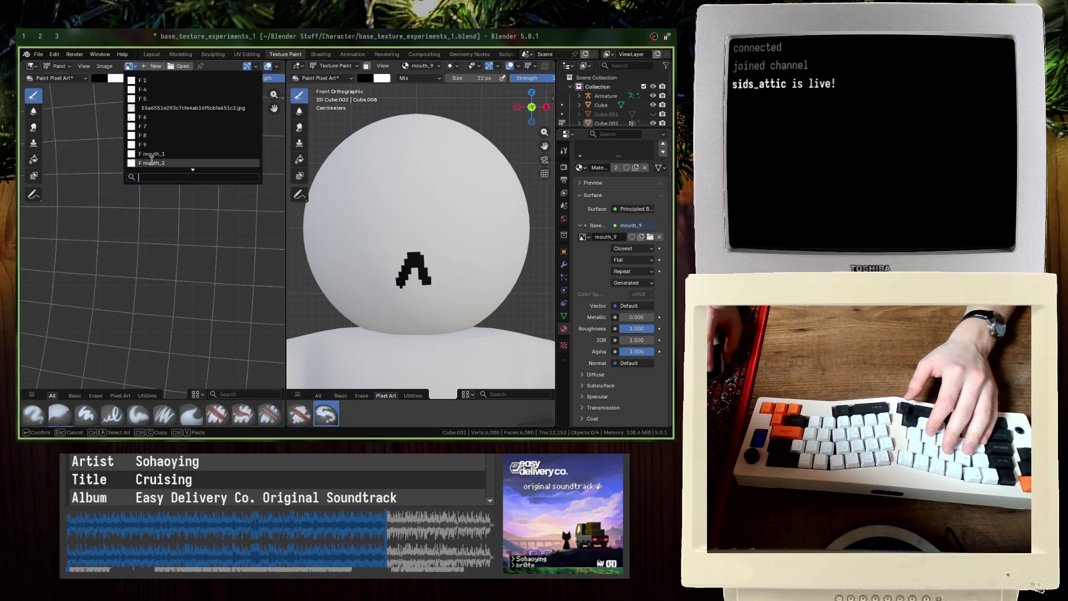
scroll(151, 159, "down", 1)
left_click(151, 162)
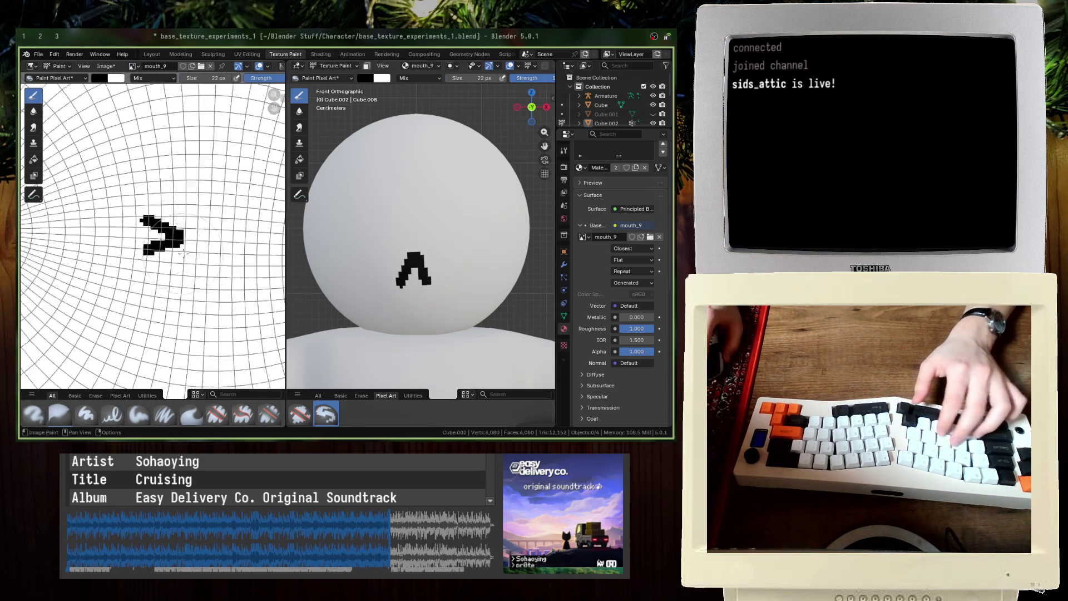
left_click(132, 66)
left_click(150, 144)
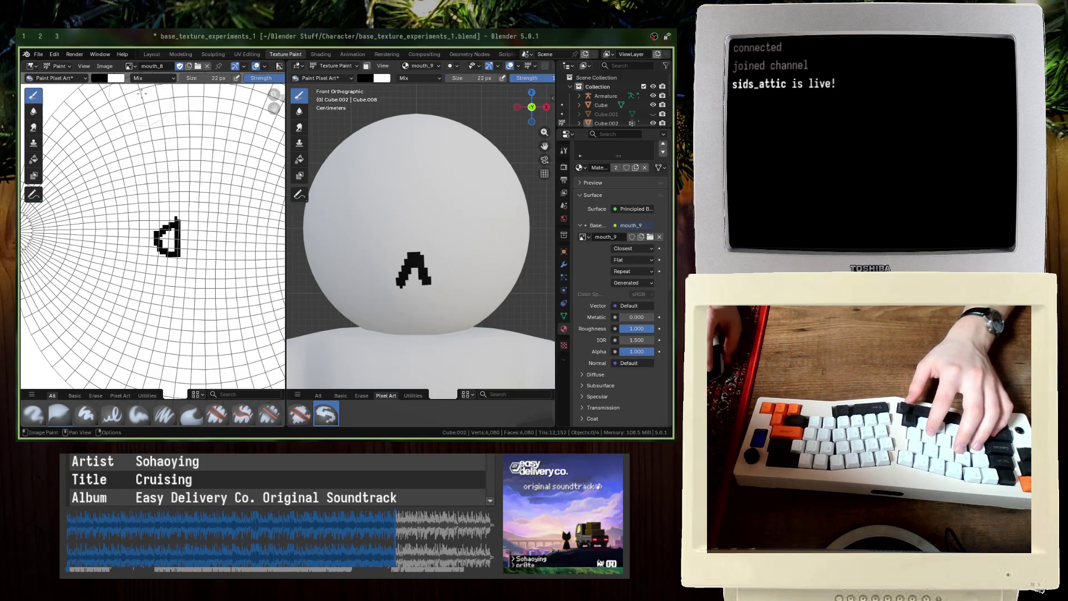
left_click(132, 66)
left_click(161, 149)
key("ctrl+s")
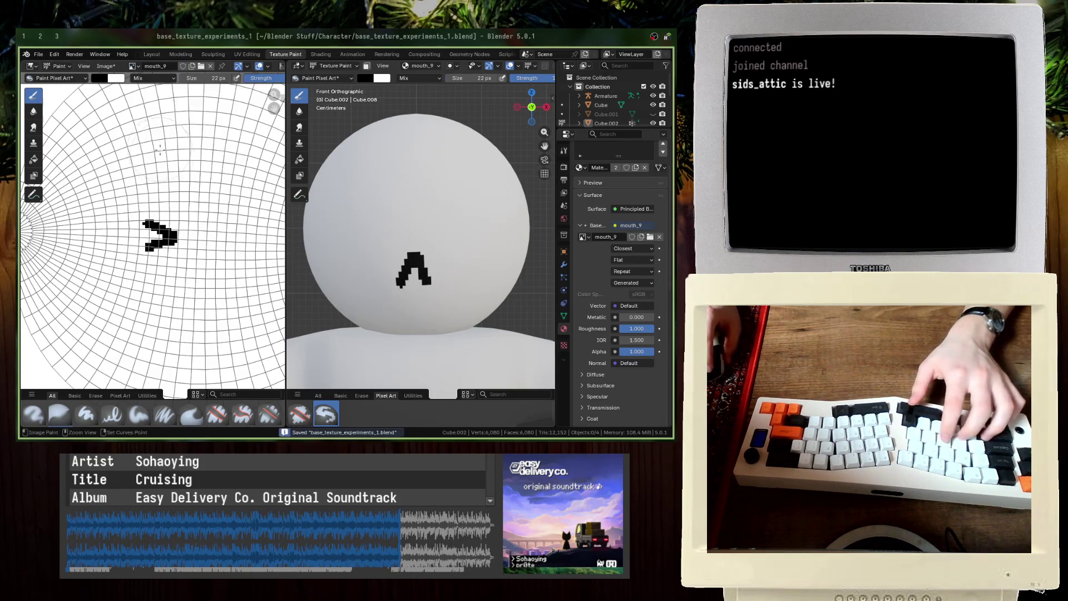
Step: Check the stream and reference drawing pages in the browser, then save the blend file
scroll(386, 246, "up", 3)
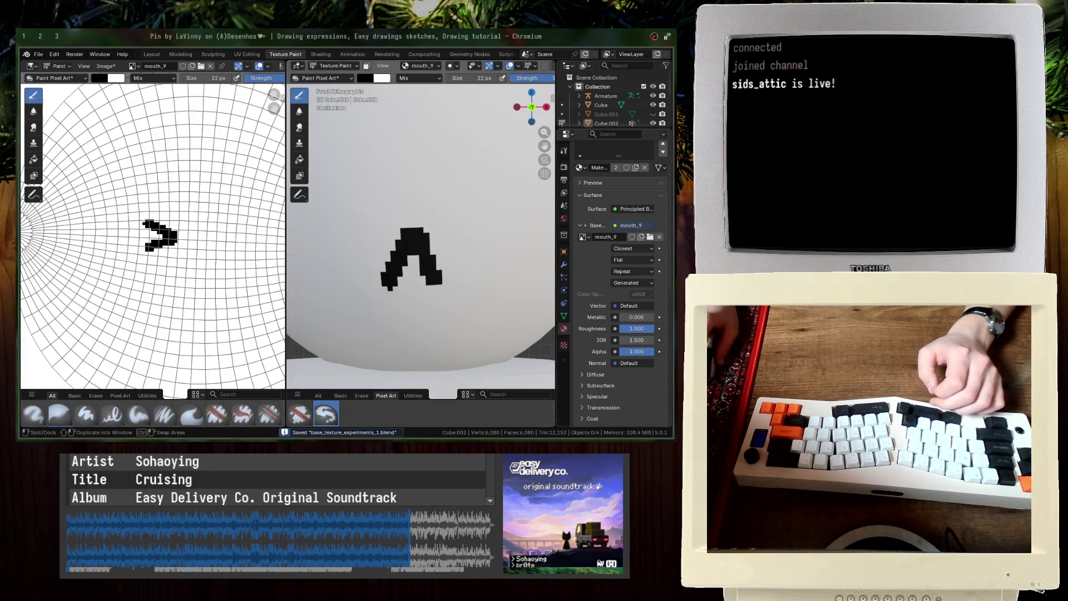
key("ctrl+Tab")
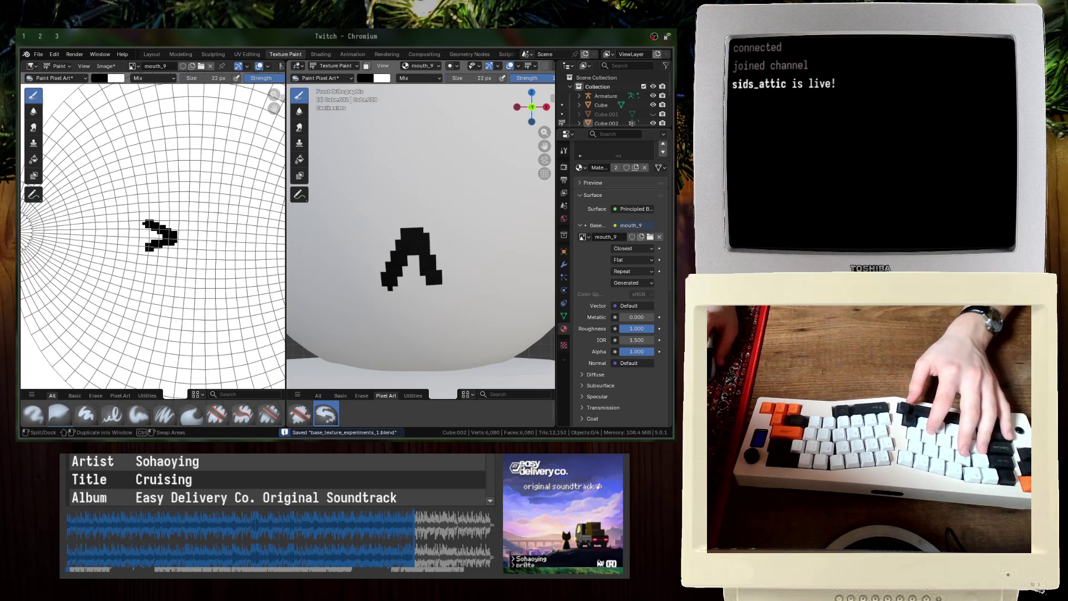
key("ctrl+shift+Tab")
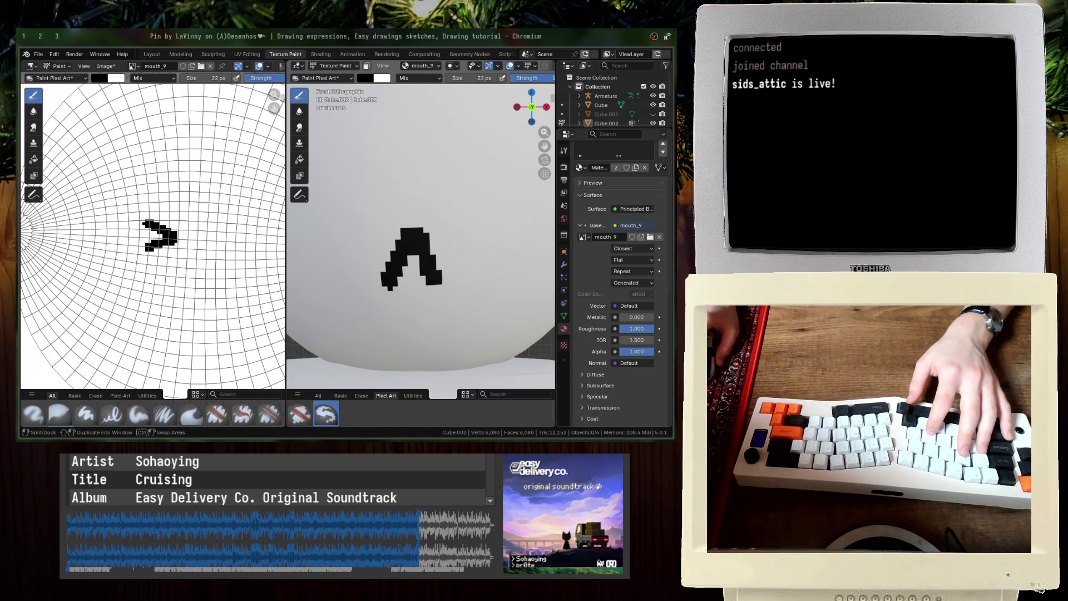
key("ctrl+s")
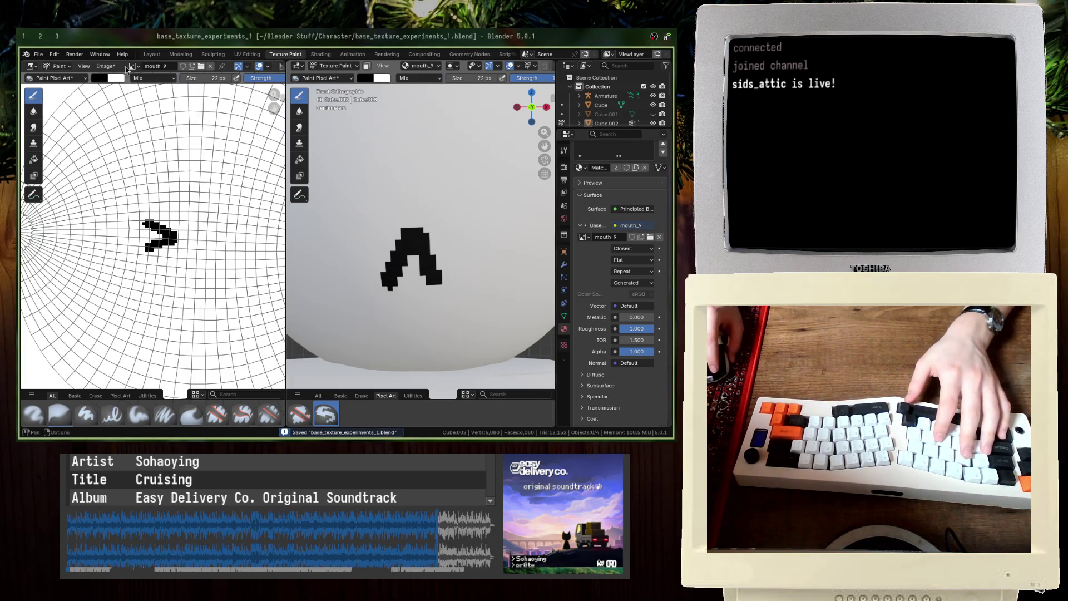
Step: Use Image > Save As to write the mouth_9 image to a file
left_click(106, 65)
left_click(143, 159)
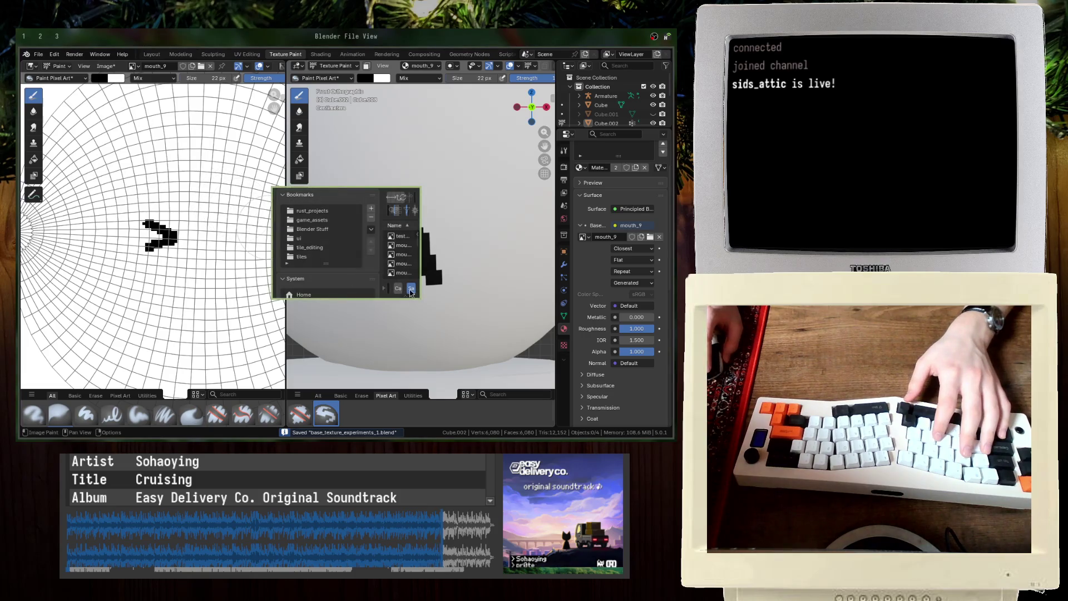
left_click(411, 289)
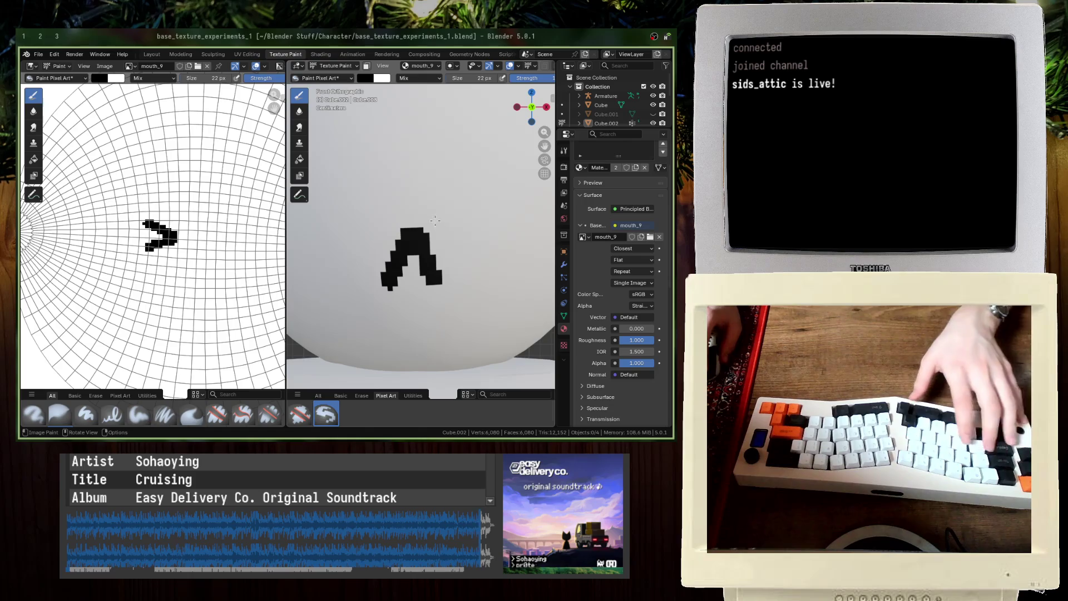
Step: Save the file, browse the base colour image list, and cancel a first new-image attempt
key("ctrl+s")
left_click(582, 236)
key("Up")
key("Up")
key("Up")
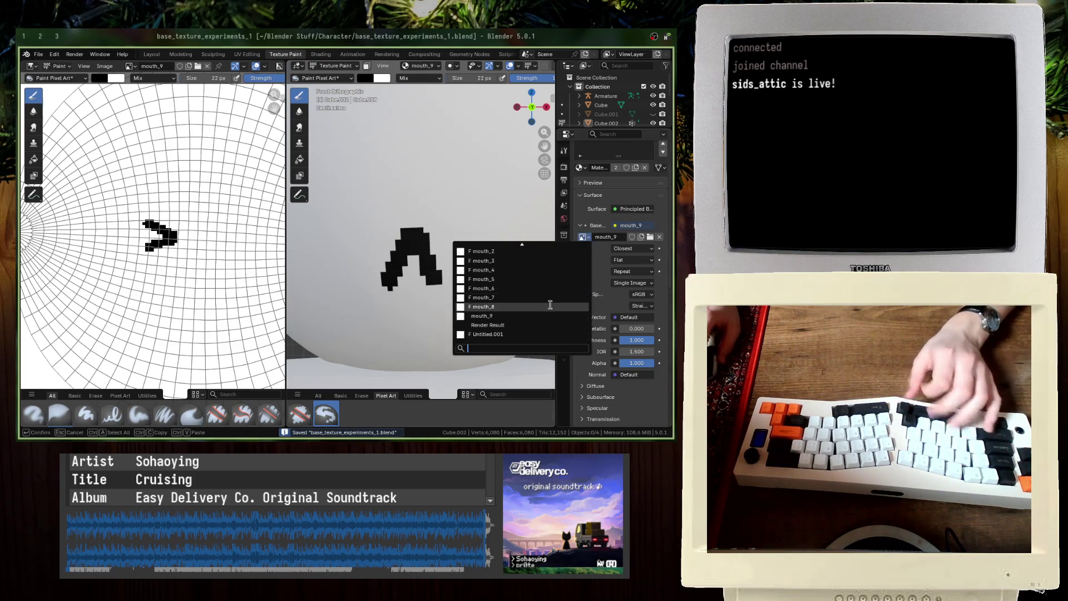
key("Escape")
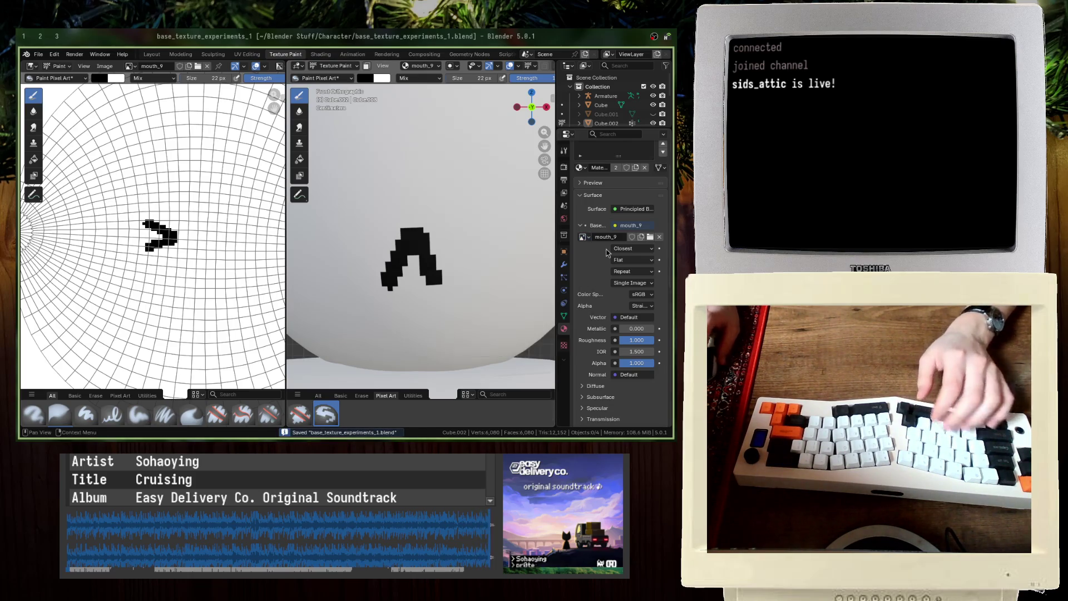
left_click(640, 238)
key("Escape")
key("Escape")
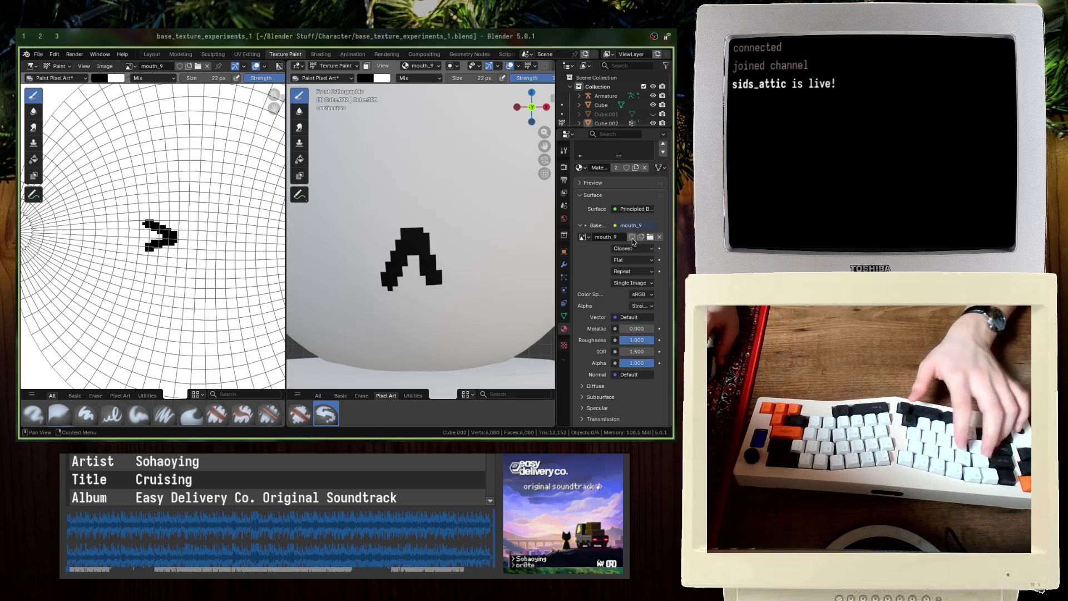
key("ctrl+s")
Step: Create a new image named 10, undo a stray stroke, and maximize the 3D view
left_click(641, 237)
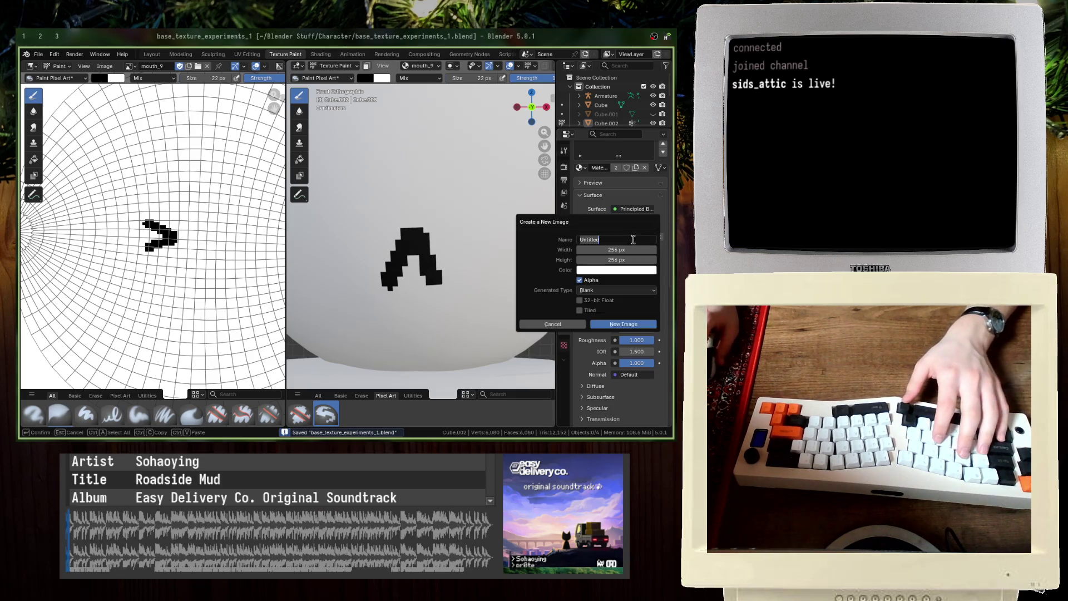
type("10")
key("Return")
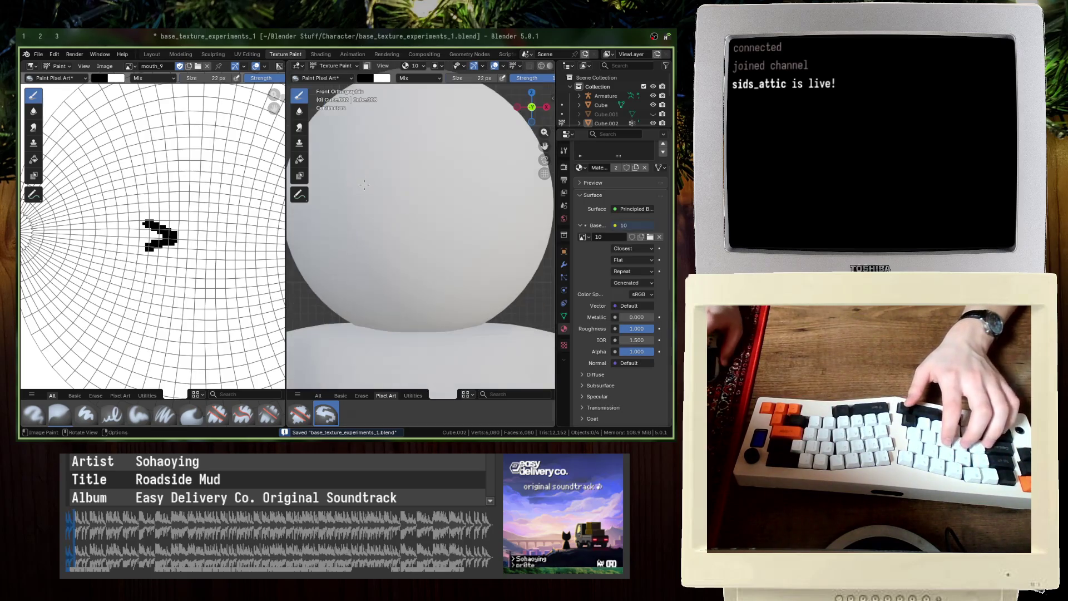
middle_click_drag(396, 199, 396, 222, "shift")
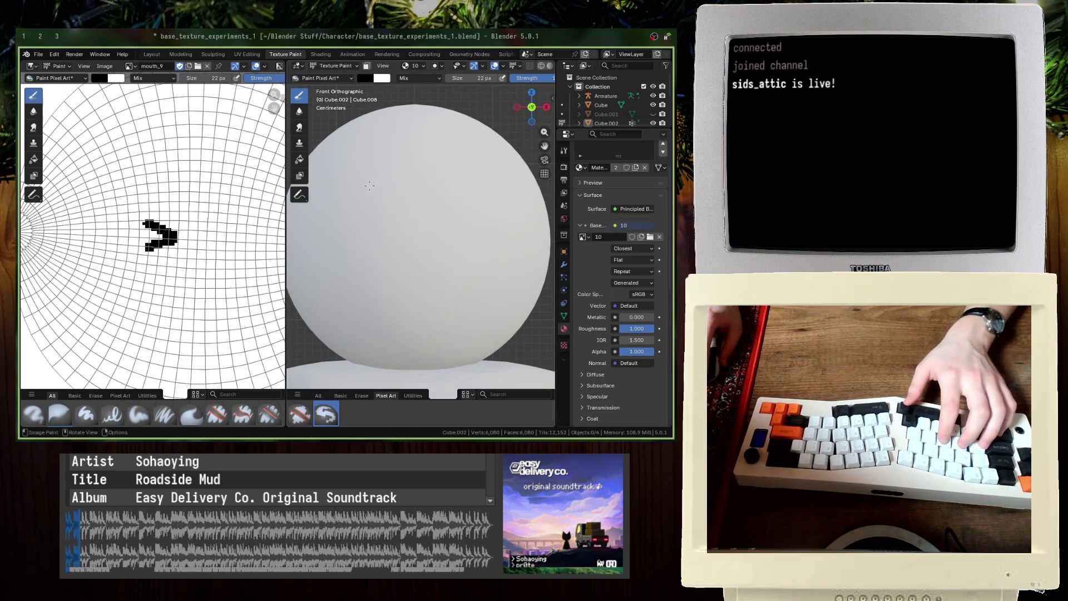
key("ctrl+z")
key("ctrl+space")
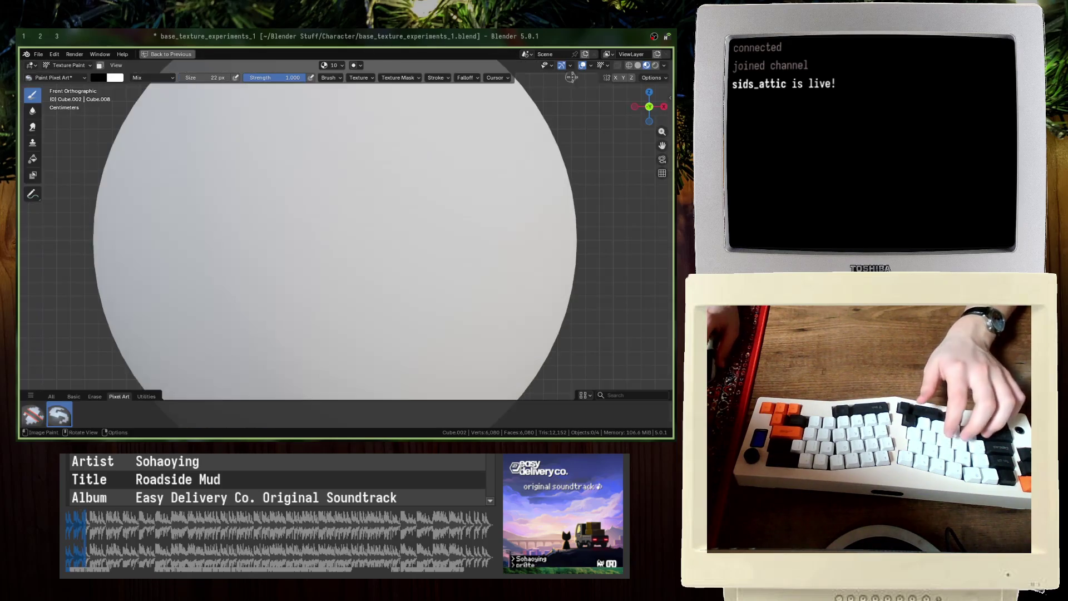
Step: Turn on X mirror and try a couple of eyebrow strokes, undoing them and saving
left_click(616, 78)
middle_click_drag(385, 189, 365, 213, "shift")
left_click_drag(352, 195, 422, 184)
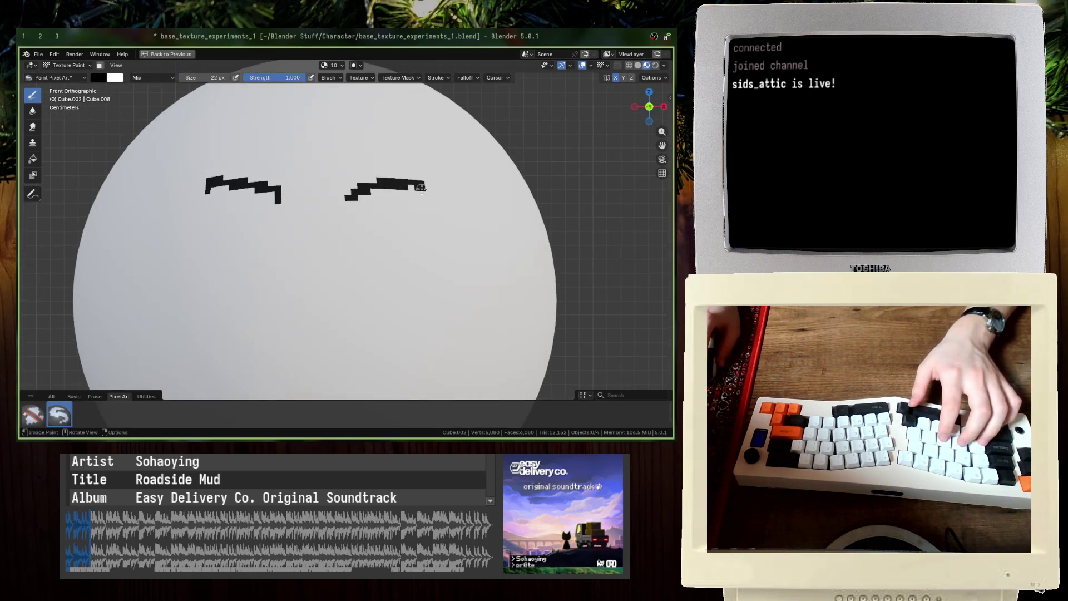
key("ctrl+z")
key("ctrl+z")
scroll(389, 195, "down", 2)
mouse_move(362, 210)
left_mouse_down()
mouse_move(396, 214)
mouse_move(403, 199)
mouse_move(408, 219)
mouse_move(388, 206)
mouse_move(406, 228)
left_mouse_up()
key("ctrl+z")
key("ctrl+s")
key("ctrl+z")
Step: Resize the brush from 48 to 26 px, try blocky eyebrows, undo them, and save
key("ctrl+z")
key("f")
scroll(360, 273, "down", 3)
key("ctrl+z")
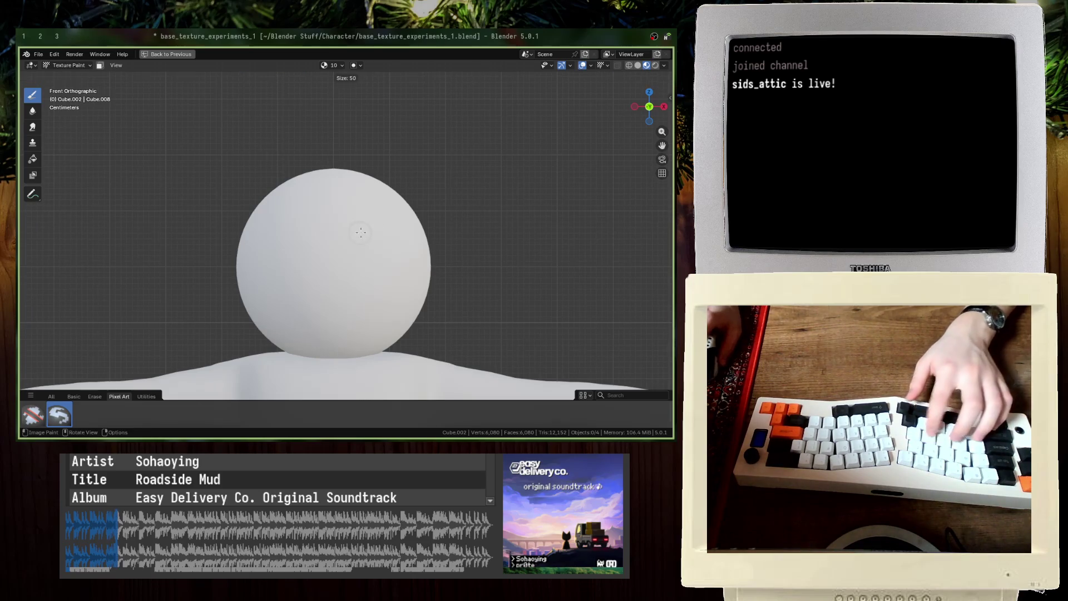
key("f")
scroll(356, 234, "up", 2)
mouse_move(350, 223)
left_mouse_down()
mouse_move(403, 219)
mouse_move(412, 234)
left_mouse_up()
key("ctrl+z")
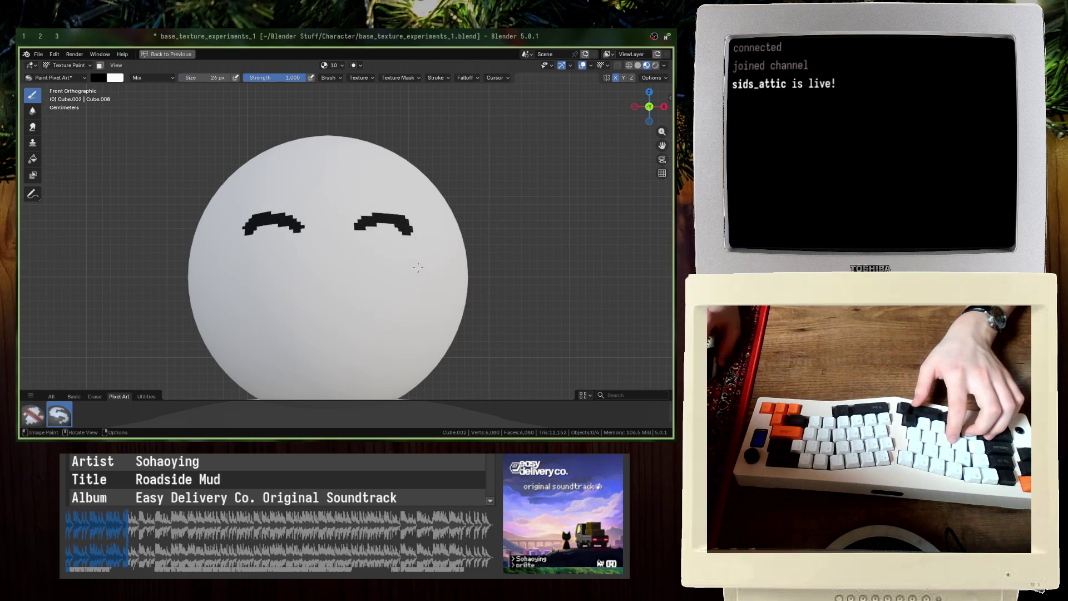
scroll(365, 282, "down", 4)
key("ctrl+z")
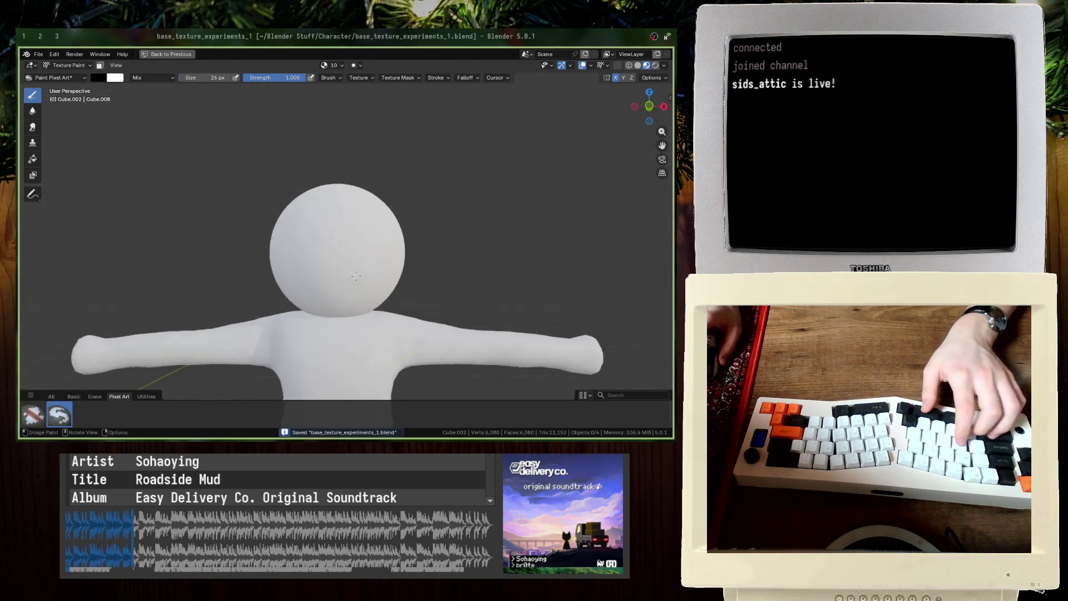
scroll(346, 243, "up", 3)
key("ctrl+s")
Step: Try arched eyebrows, undo them, and set the brush to 72 then 54 px
left_click_drag(348, 250, 409, 257)
scroll(367, 250, "up", 3)
key("ctrl+z")
key("ctrl+z")
key("f")
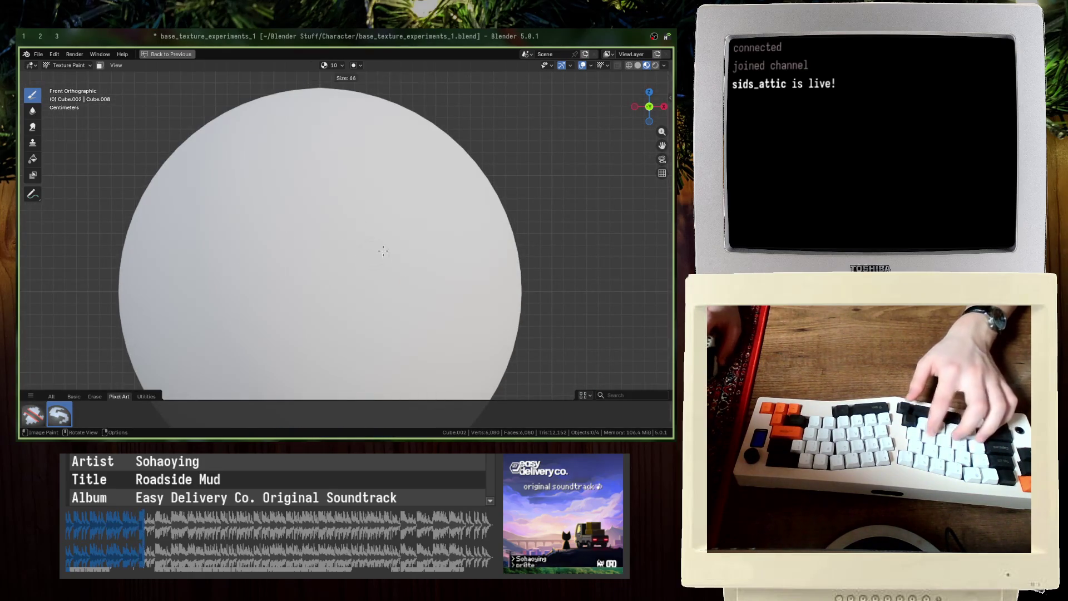
left_click(372, 261)
key("f")
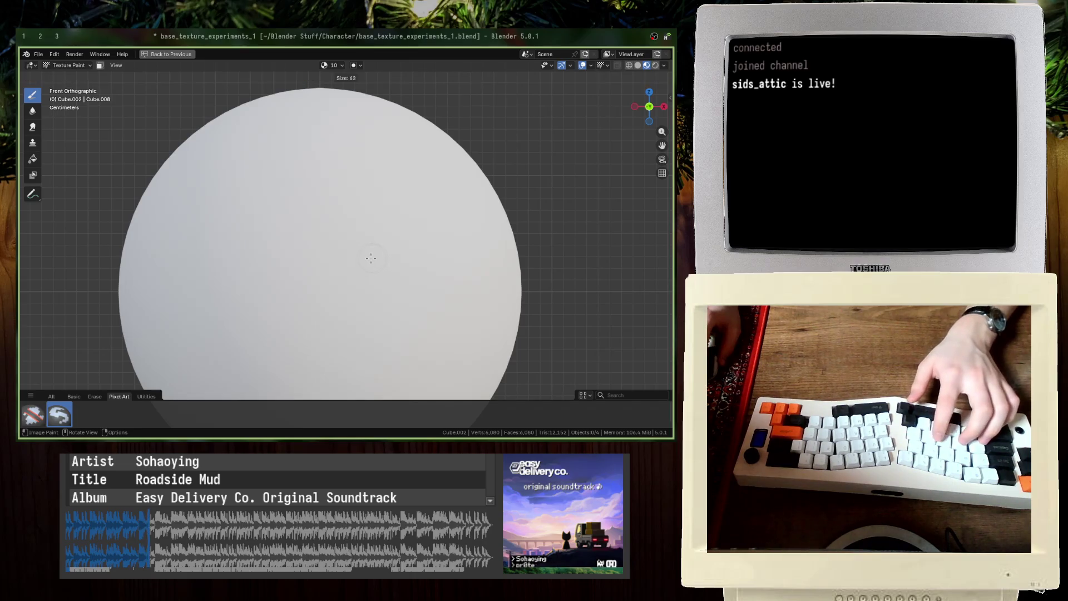
left_click(374, 256)
Step: Paint the two mirrored blocky eyebrows at 54 px, restore the layout, and save
left_click_drag(373, 256, 419, 259)
scroll(419, 258, "down", 6)
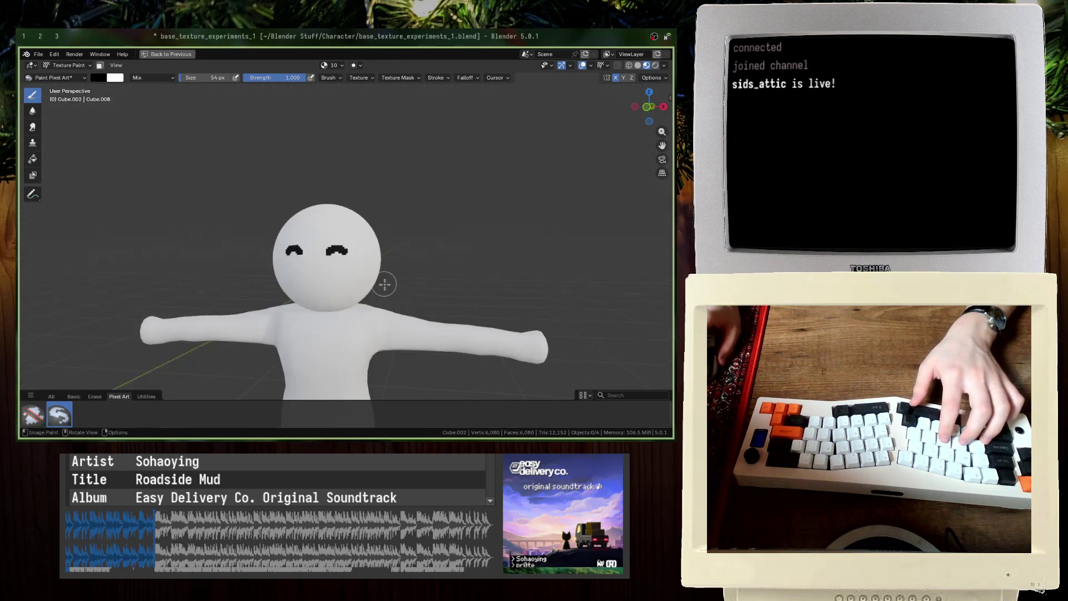
middle_click_drag(382, 282, 322, 294)
key("ctrl+space")
key("ctrl+s")
scroll(343, 299, "up", 3)
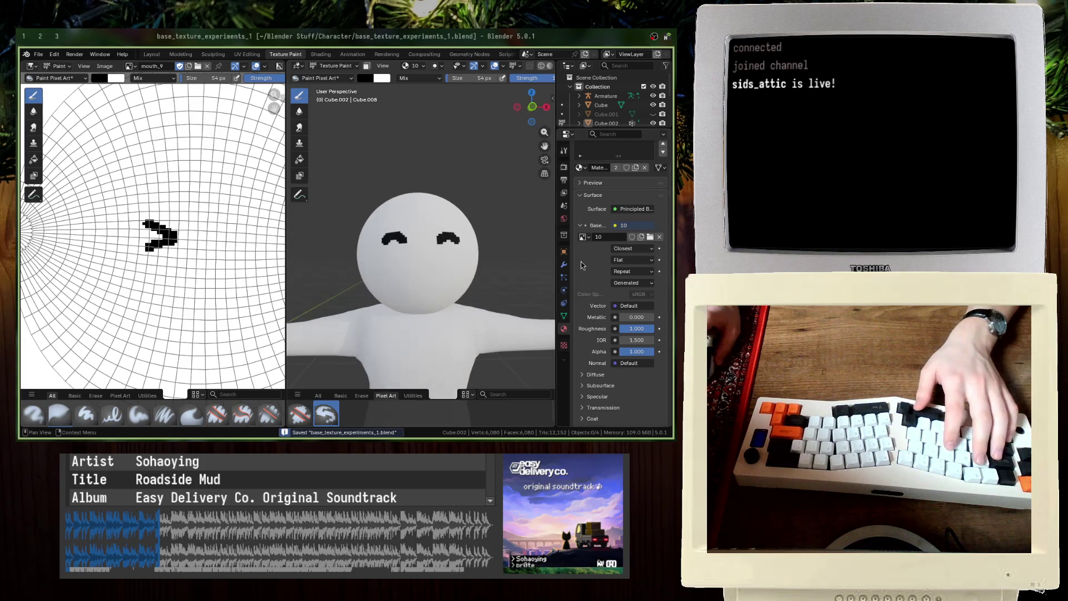
Step: Cycle the head's base colour texture through mouth_9 and Untitled.001 back to mouth_9, then save
left_click(583, 237)
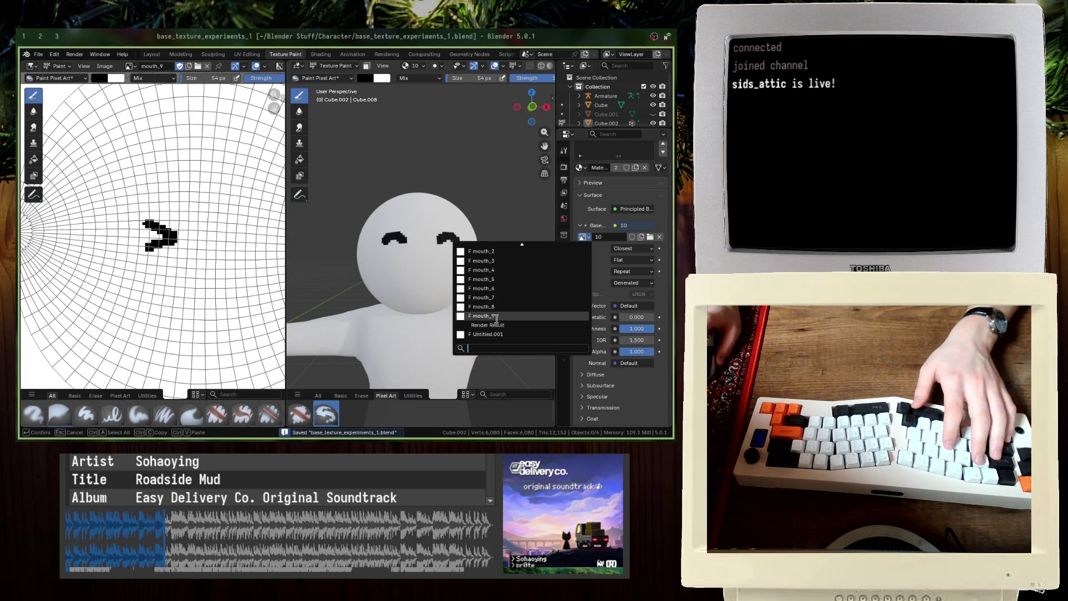
left_click(495, 317)
left_click(585, 238)
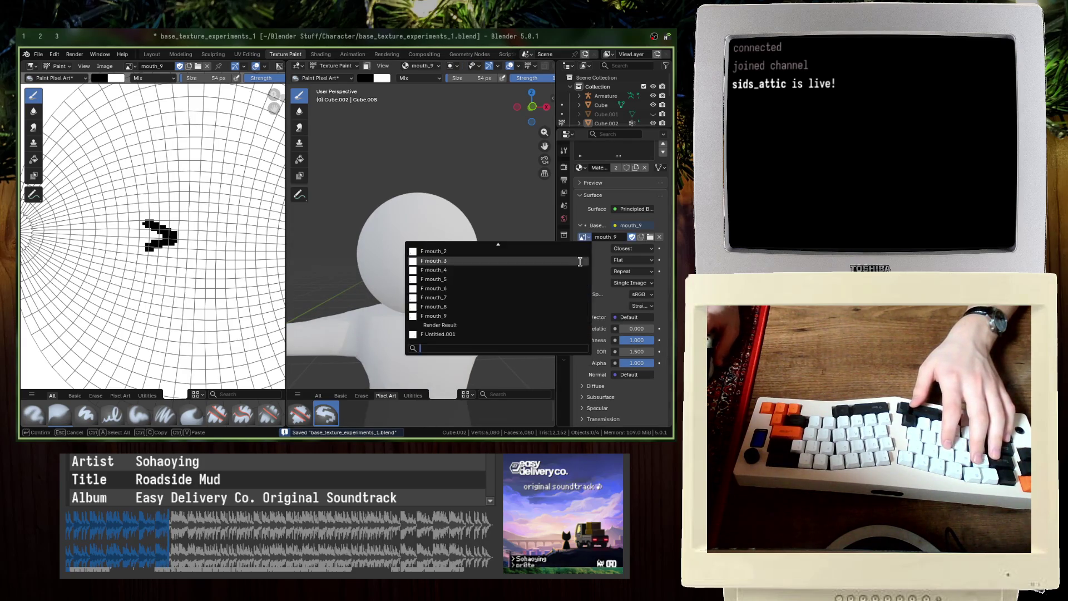
left_click(484, 334)
left_click(582, 237)
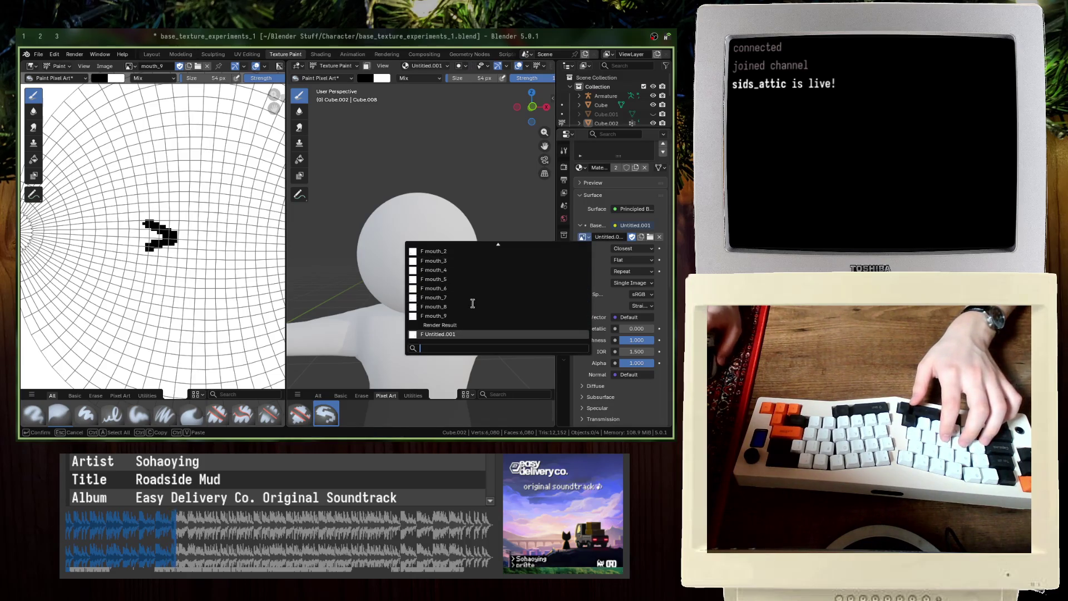
left_click(453, 316)
key("ctrl+s")
Step: Make image 10 the head's base colour texture
left_click(583, 237)
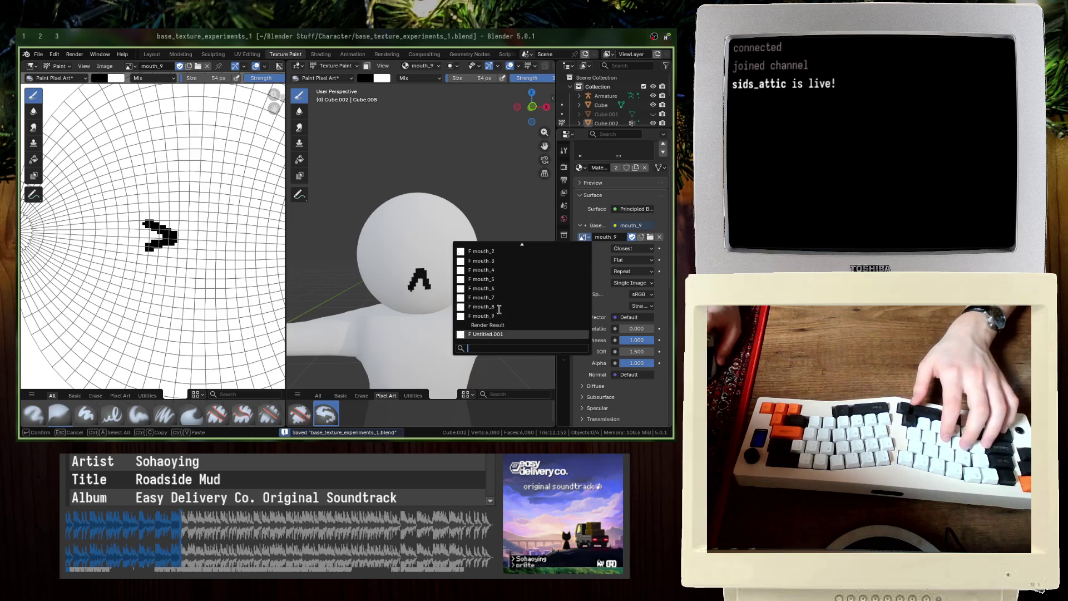
scroll(494, 290, "up", 5)
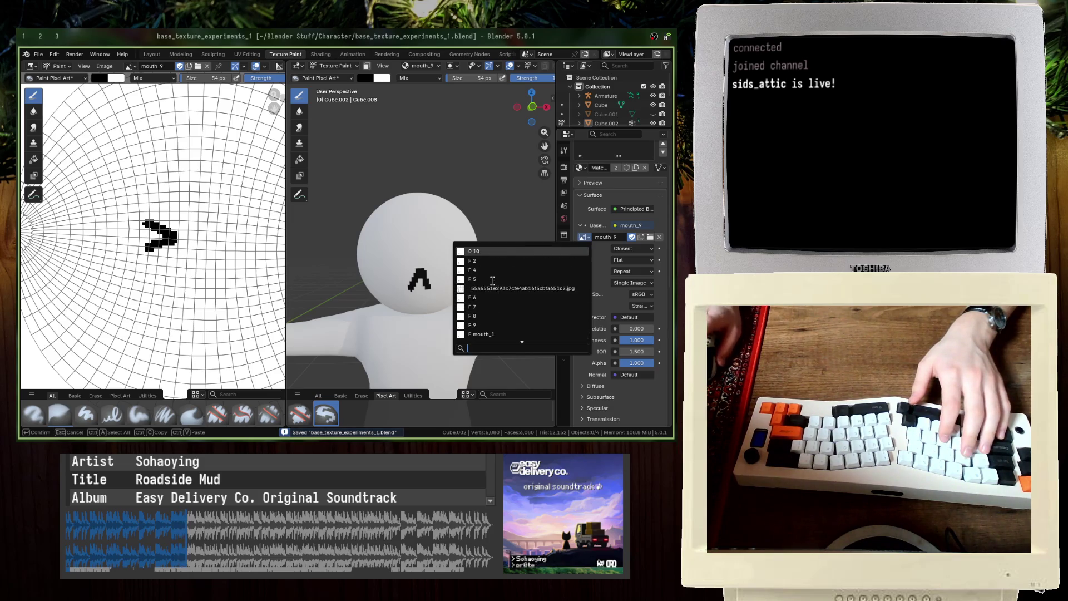
left_click(481, 251)
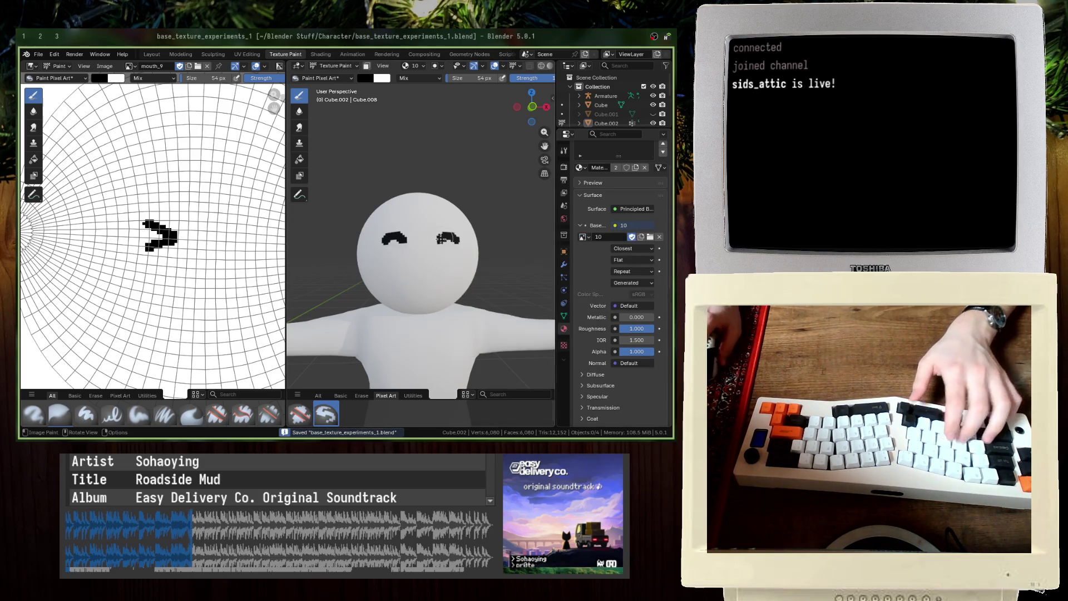
Step: Show image 10 in the image editor and open its Image menu
left_click(130, 66)
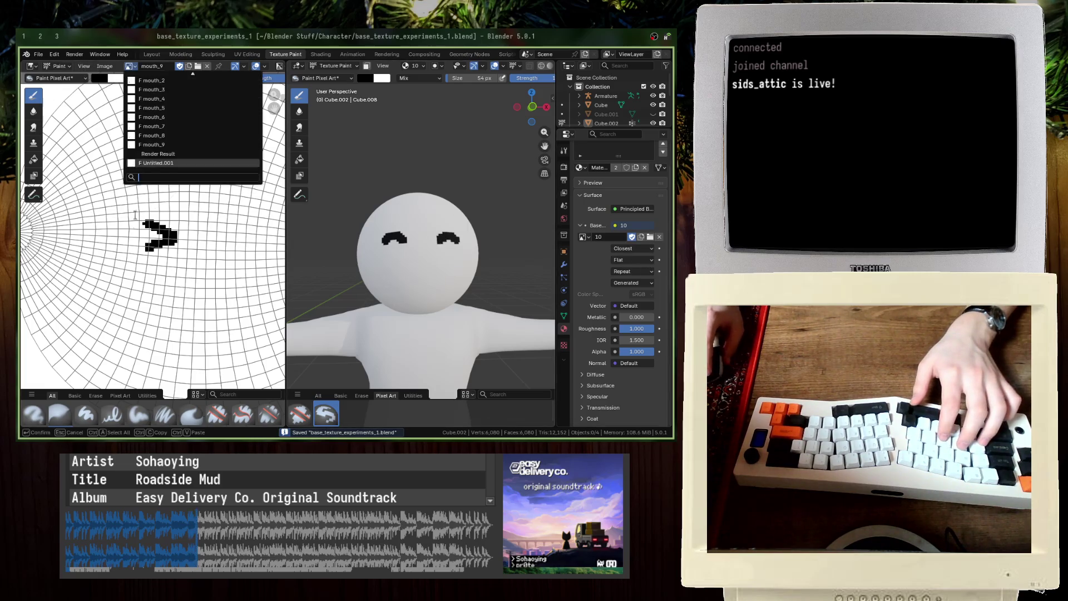
scroll(154, 150, "up", 10)
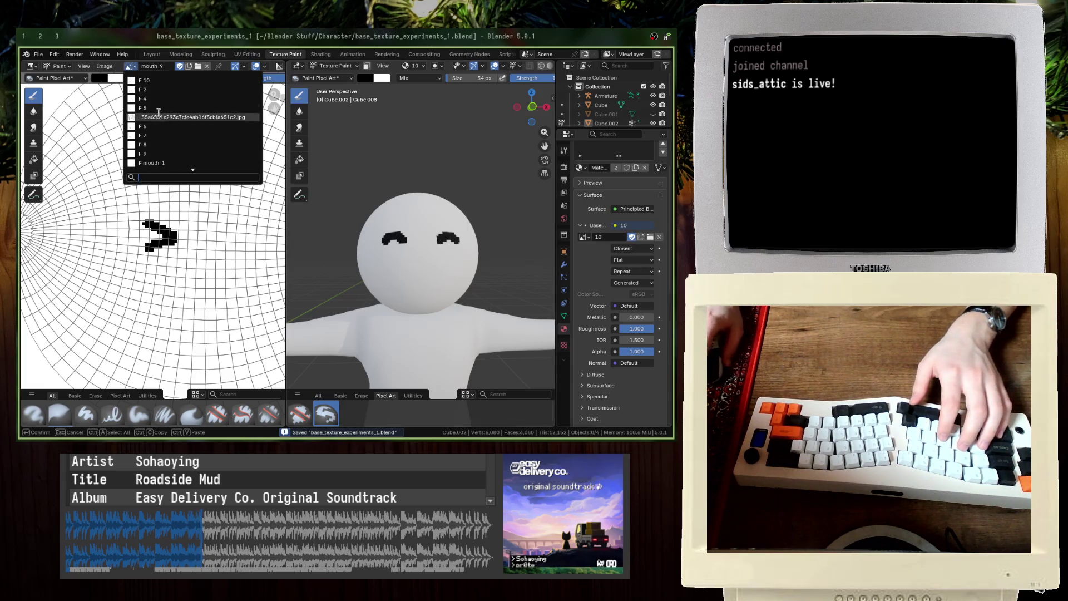
left_click(147, 82)
left_click(104, 66)
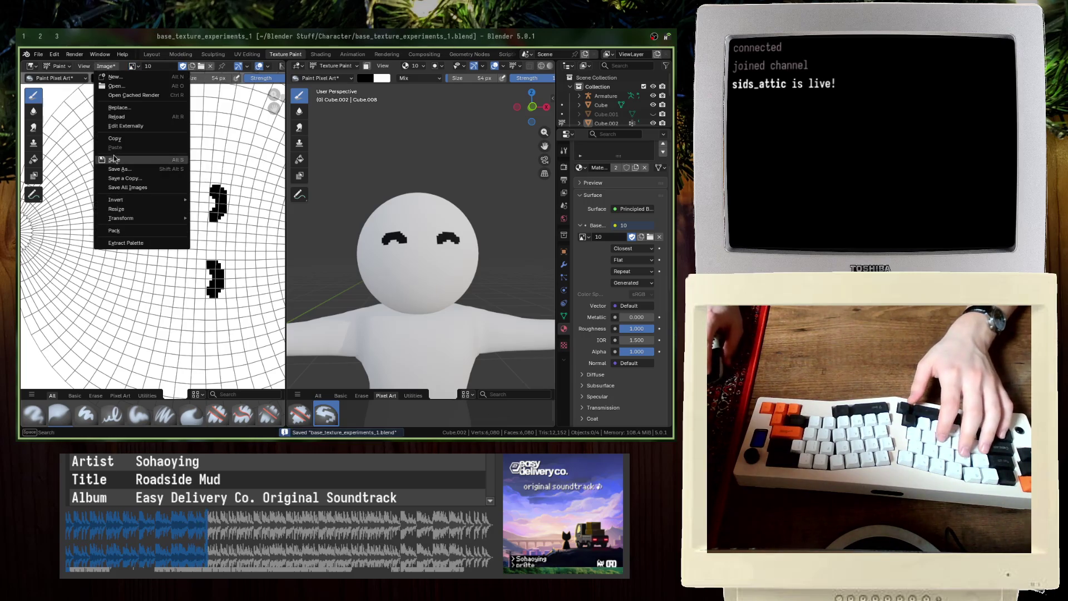
Step: Save eyebrow image 10 to disk and save the blend file
left_click(128, 159)
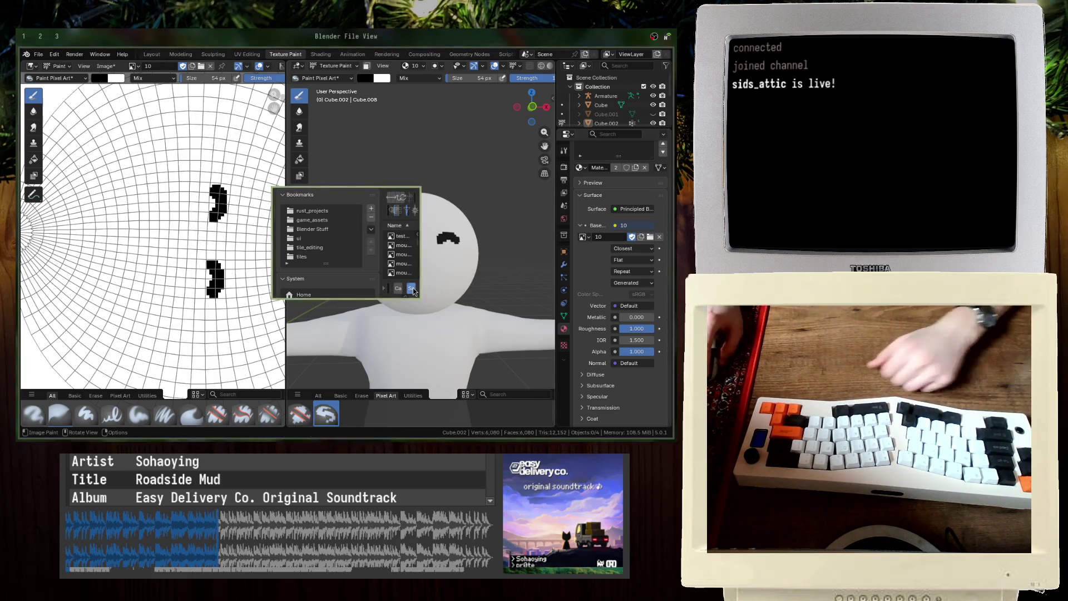
key("Return")
key("ctrl+s")
Step: Frame the head in front orthographic view, centred, and save the blend file
key("KP_1")
scroll(446, 279, "down", 2)
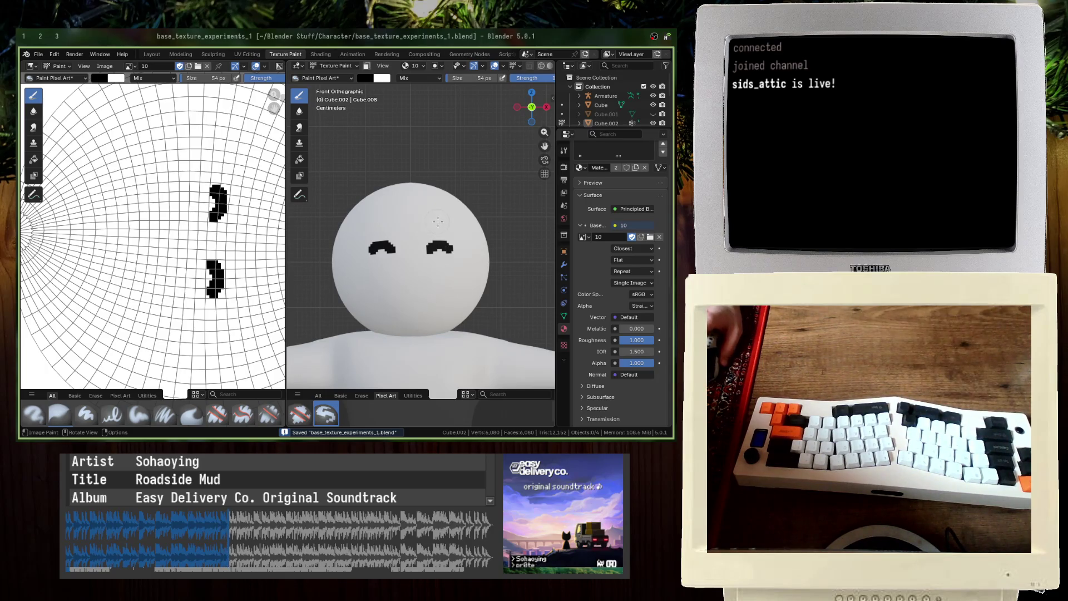
scroll(437, 222, "up", 3)
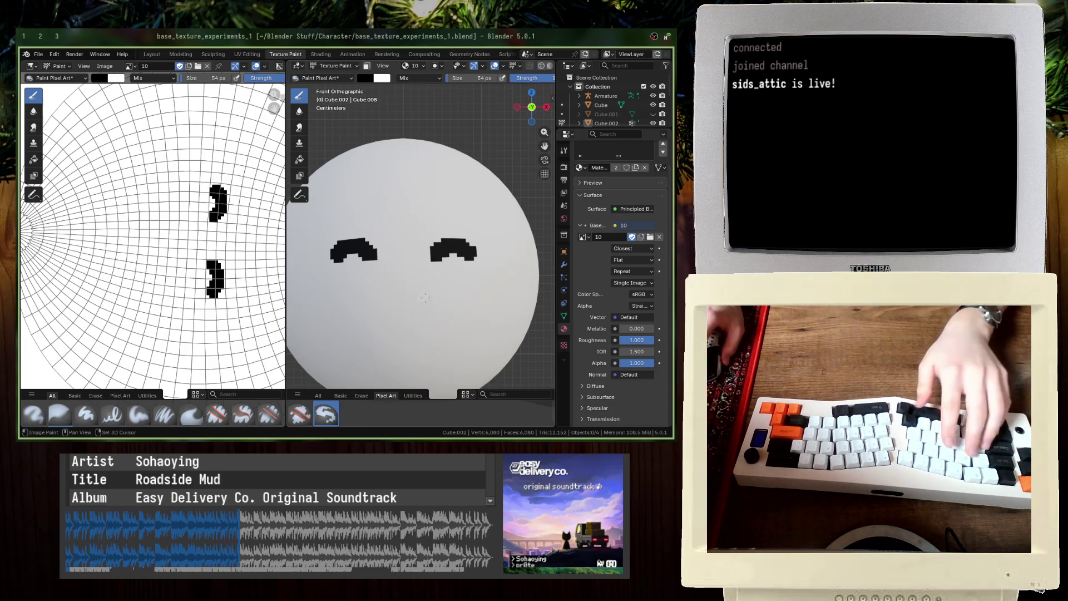
middle_click_drag(425, 298, 442, 239, "shift")
key("ctrl+s")
Step: Create a new blank image texture named nose_1 for the head
left_click(641, 236)
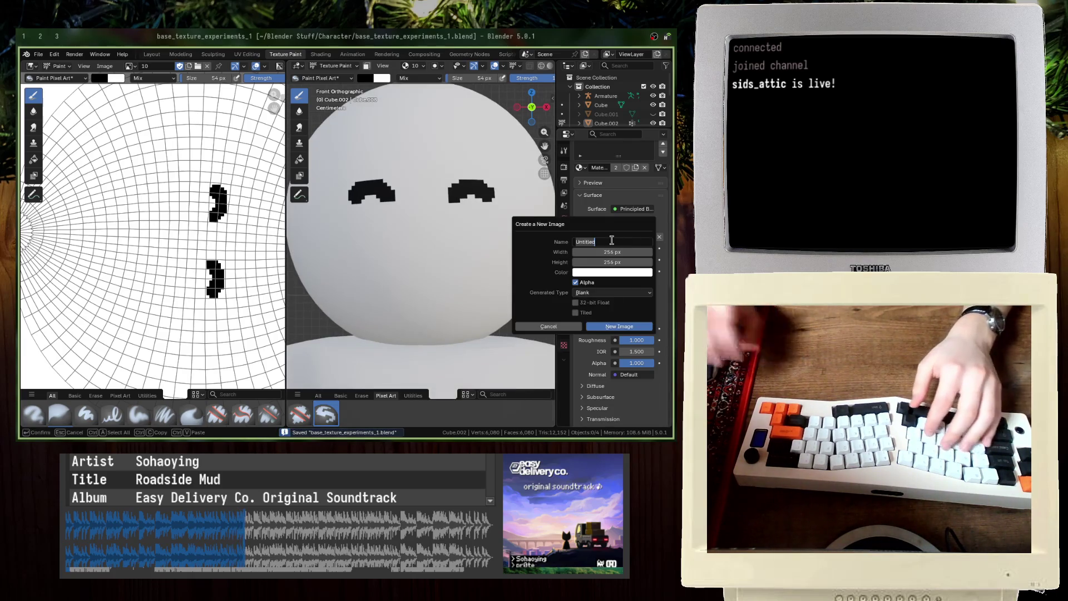
type("nose_1")
key("Return")
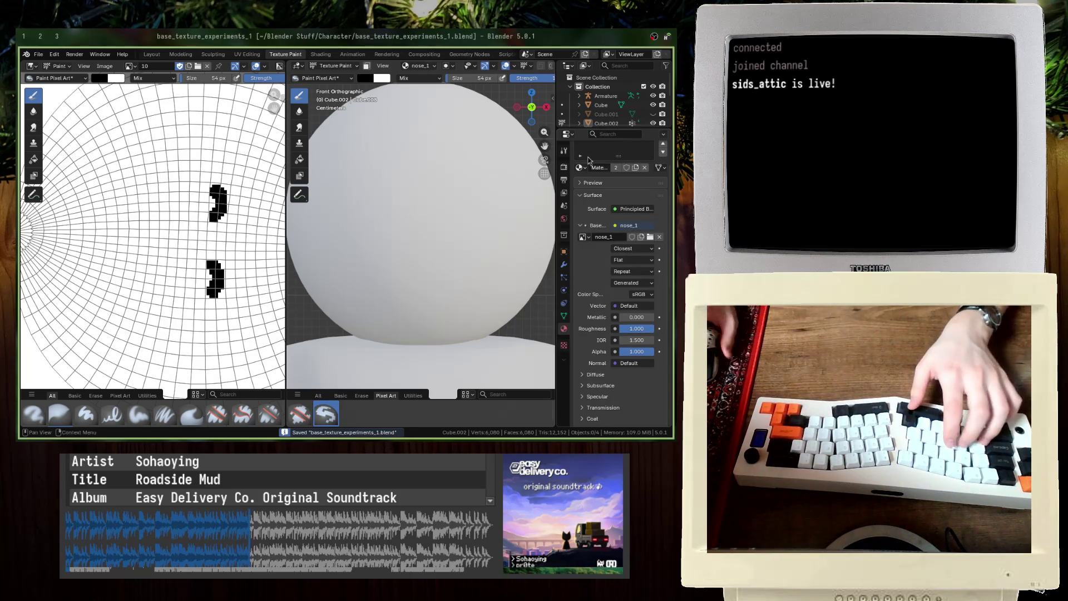
Step: Undo a stray black stroke on the head, maximize the 3D view, and save
scroll(389, 212, "up", 2)
mouse_move(402, 203)
left_mouse_down()
mouse_move(418, 189)
mouse_move(415, 211)
left_mouse_up()
key("ctrl+z")
scroll(417, 211, "down", 5)
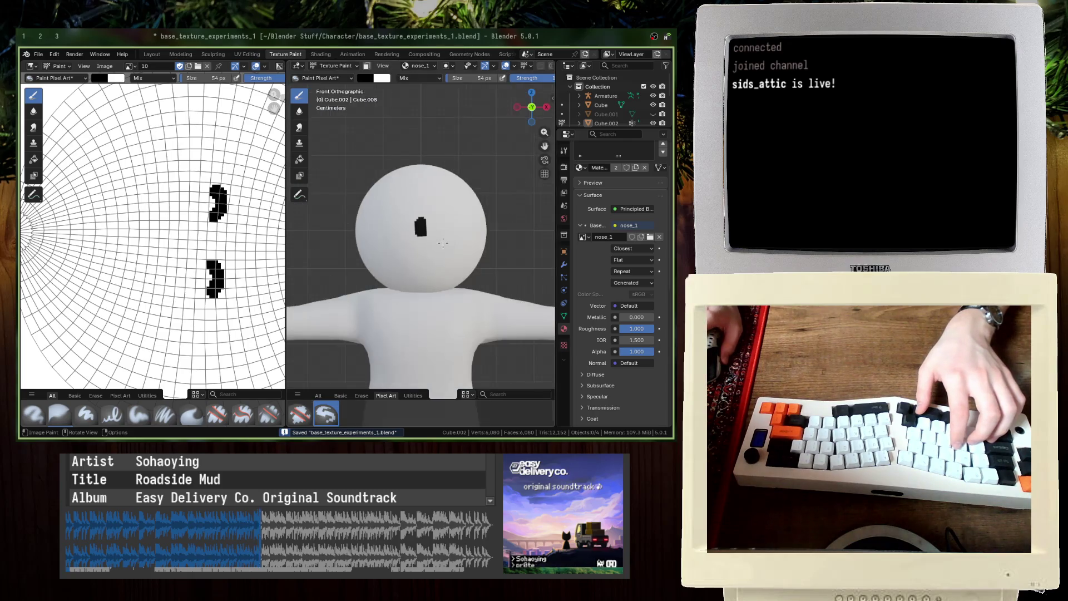
scroll(417, 211, "up", 3)
key("ctrl+z")
key("ctrl+space")
key("ctrl+s")
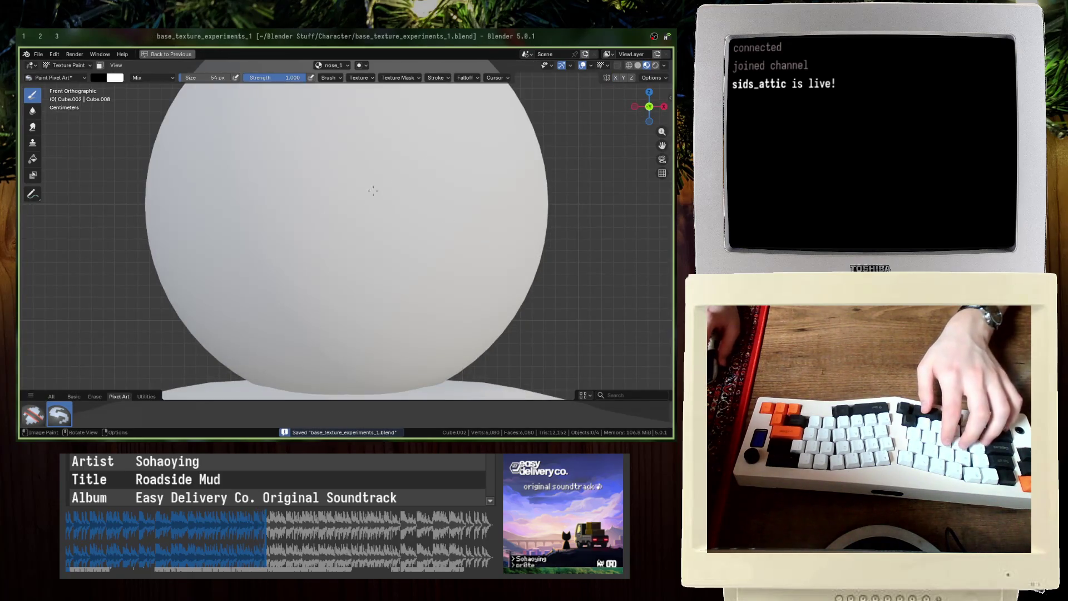
Step: Paint the black nose at the head's centre with X mirror and a 26 px brush, then save
left_click_drag(345, 203, 334, 253)
key("ctrl+z")
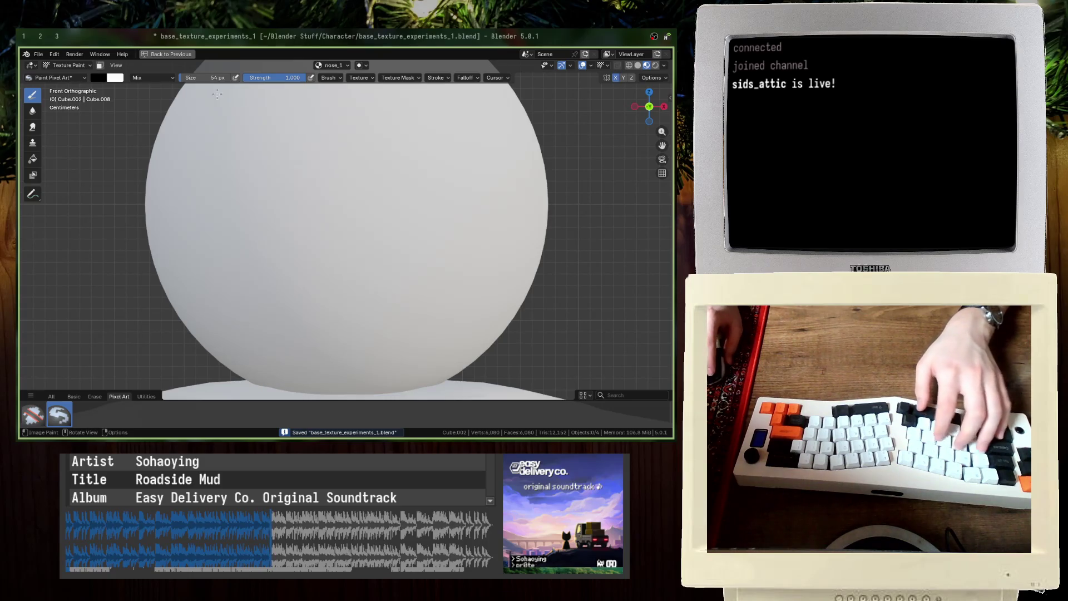
key("bracketleft")
key("bracketleft")
key("bracketleft")
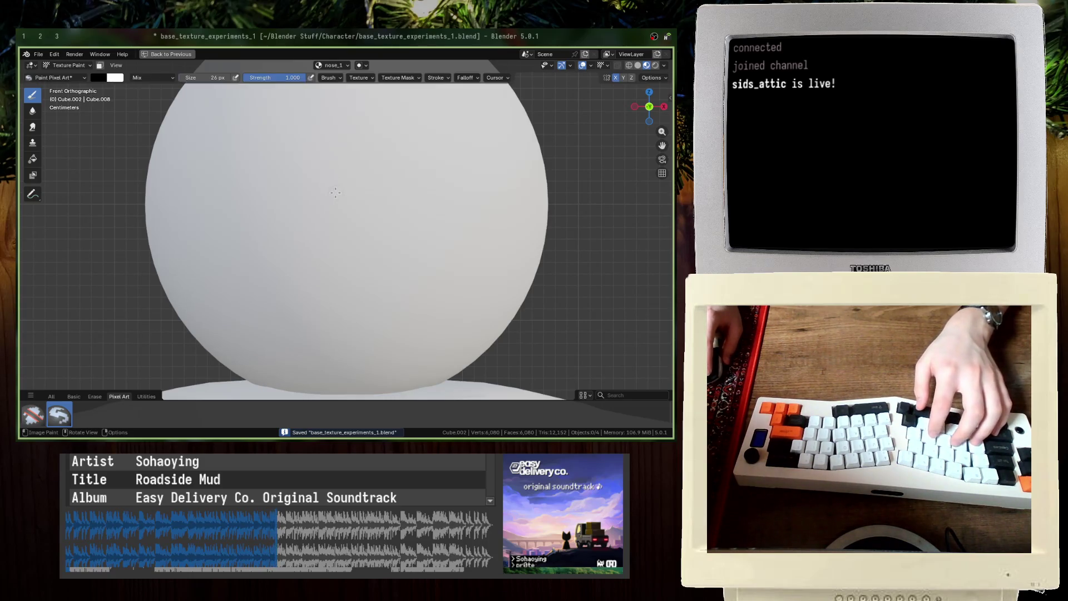
left_click_drag(345, 195, 345, 222)
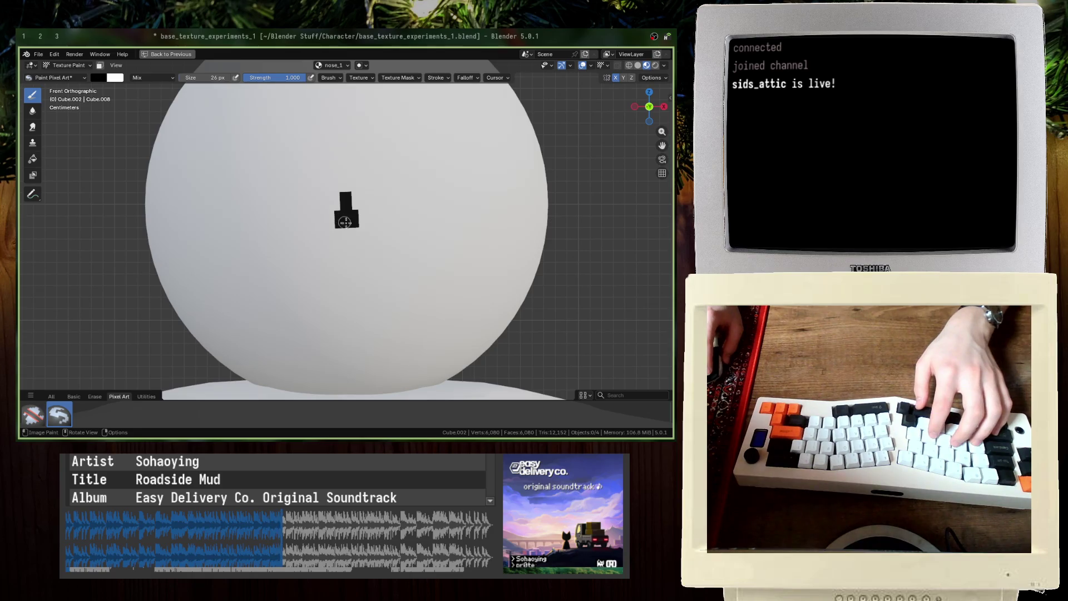
scroll(371, 226, "up", 1)
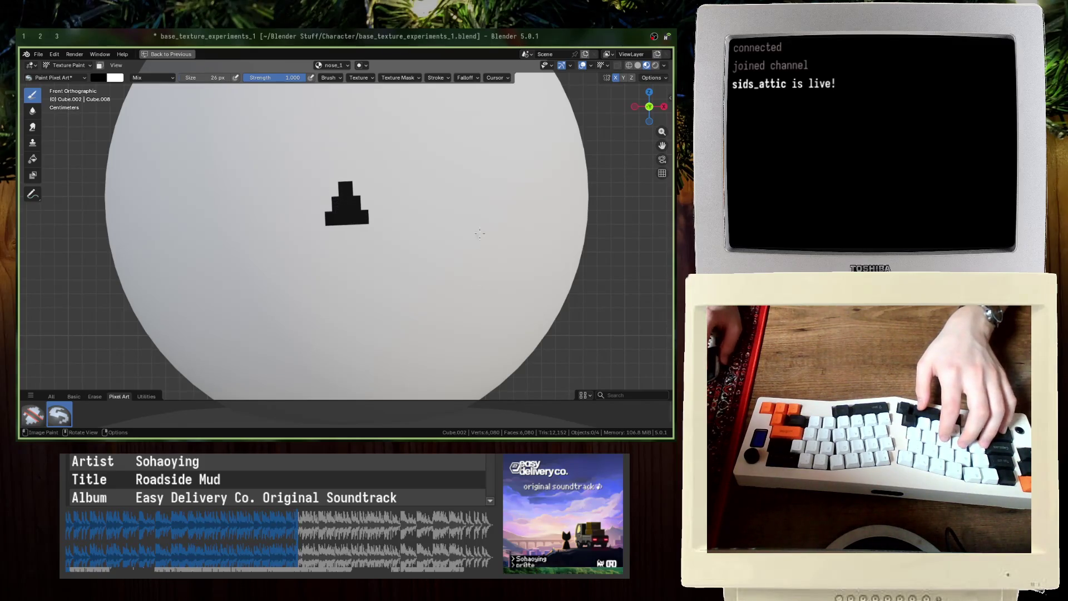
key("ctrl+s")
key("ctrl+space")
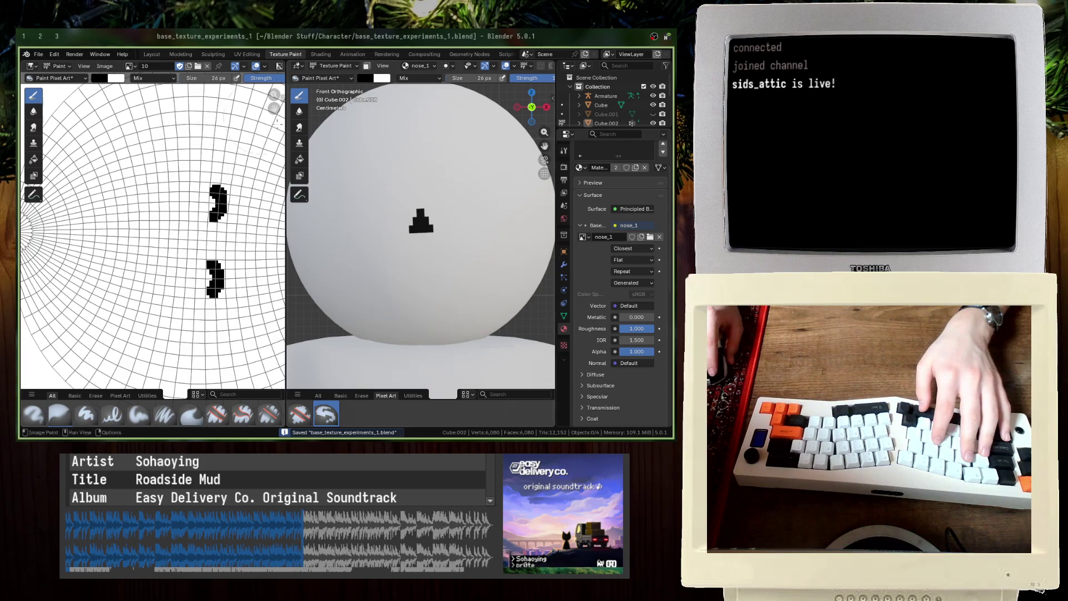
Step: Create a new blank image named nose_2, maximize the 3D view, and save
left_click(644, 240)
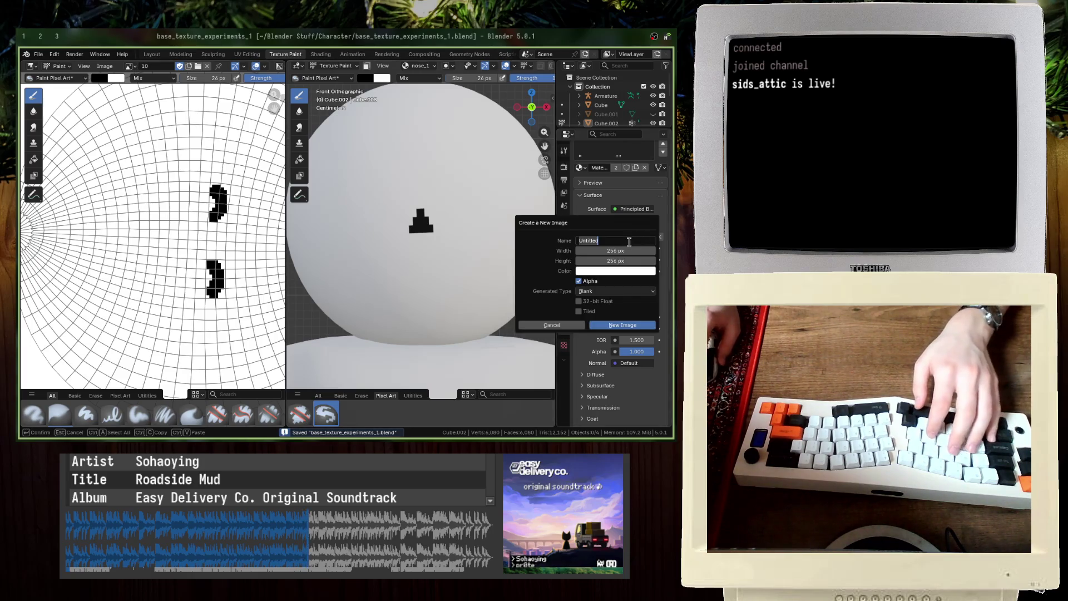
type("nose_2")
key("Return")
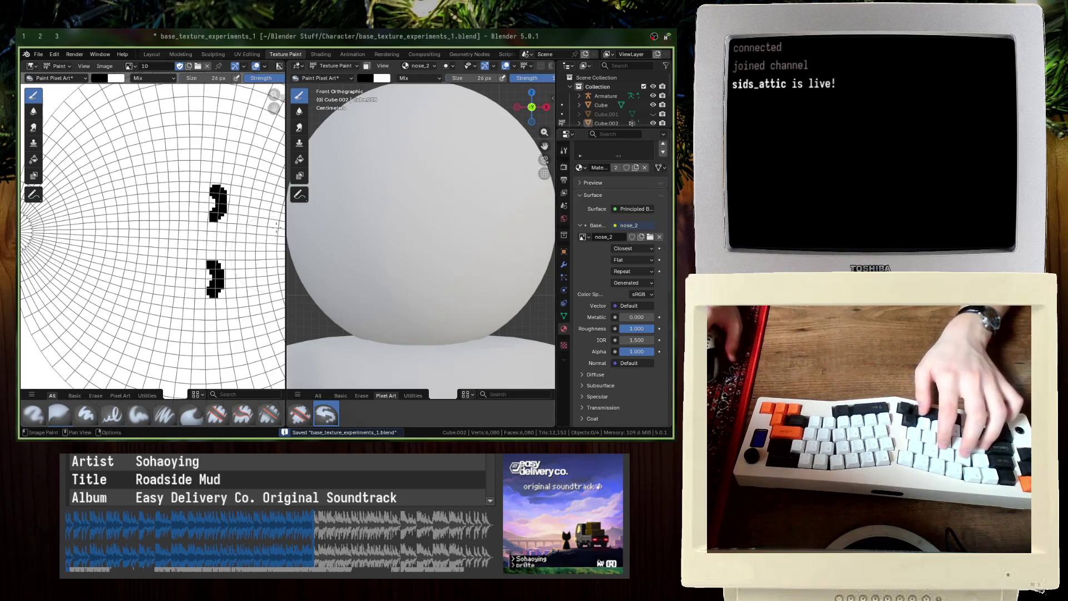
key("ctrl+space")
key("ctrl+s")
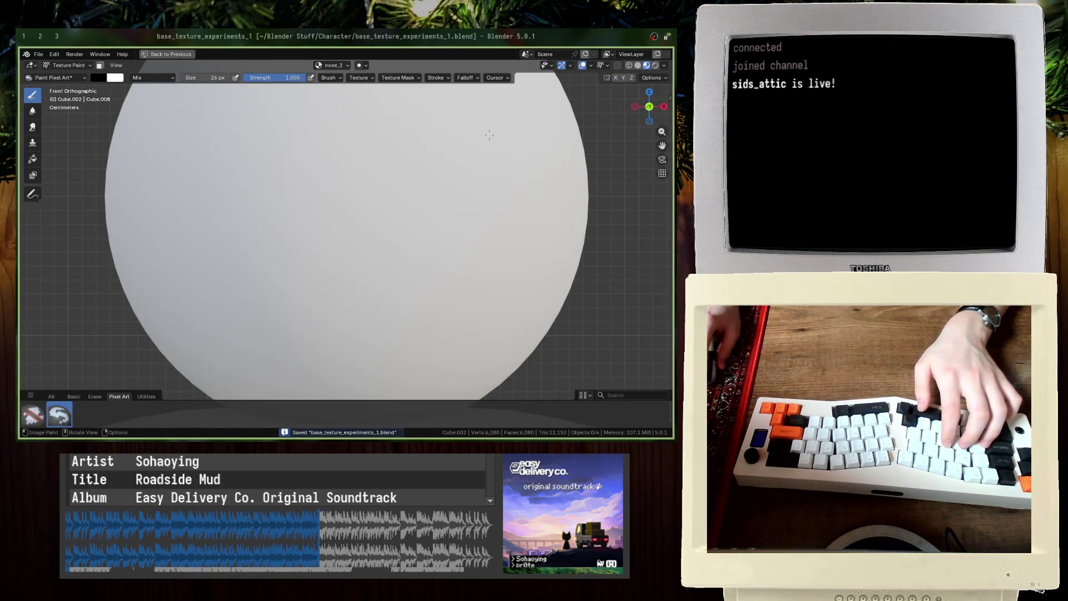
Step: Paint and fill a staircase-shaped nose on nose_2, keeping the brush at 26 px
mouse_move(346, 195)
left_mouse_down()
mouse_move(333, 222)
mouse_move(359, 227)
left_mouse_up()
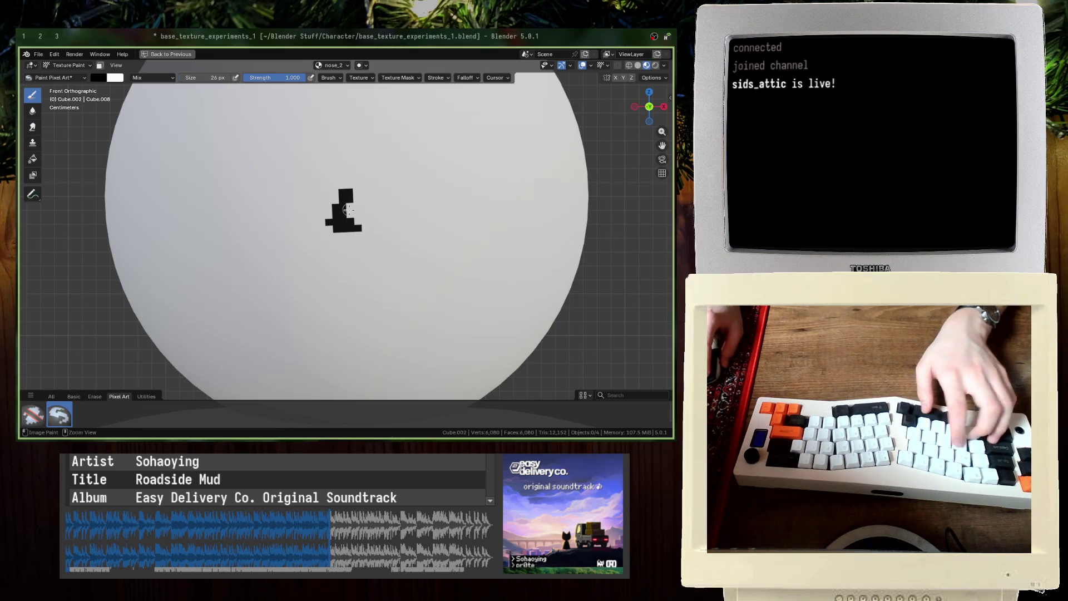
key("ctrl+z")
key("ctrl+z")
key("ctrl+z")
key("ctrl+z")
key("ctrl+z")
key("ctrl+z")
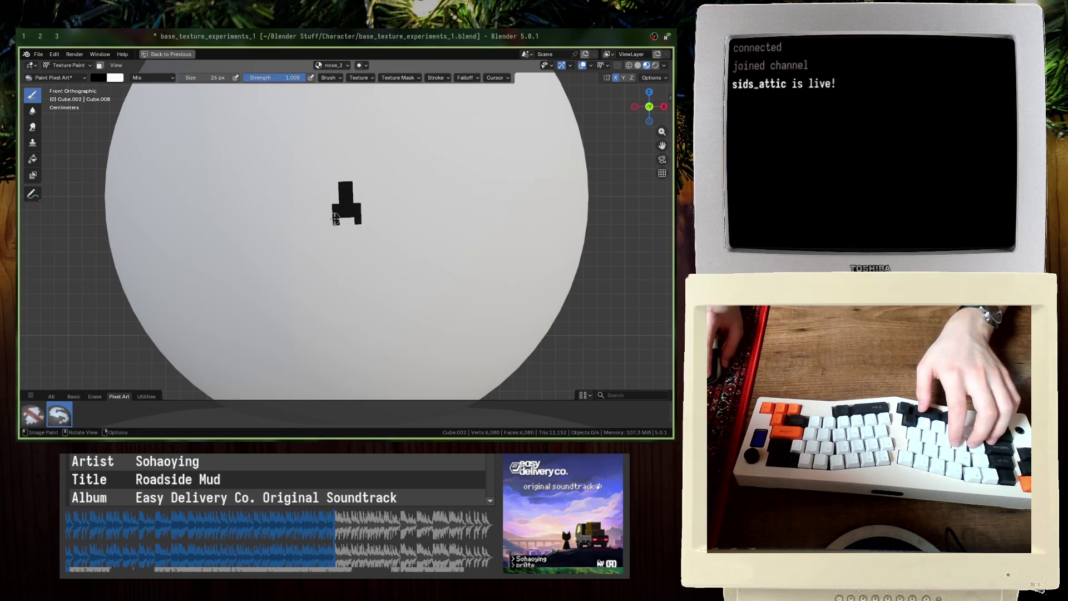
mouse_move(342, 185)
left_mouse_down()
mouse_move(314, 219)
mouse_move(364, 218)
left_mouse_up()
left_click_drag(348, 181, 329, 213)
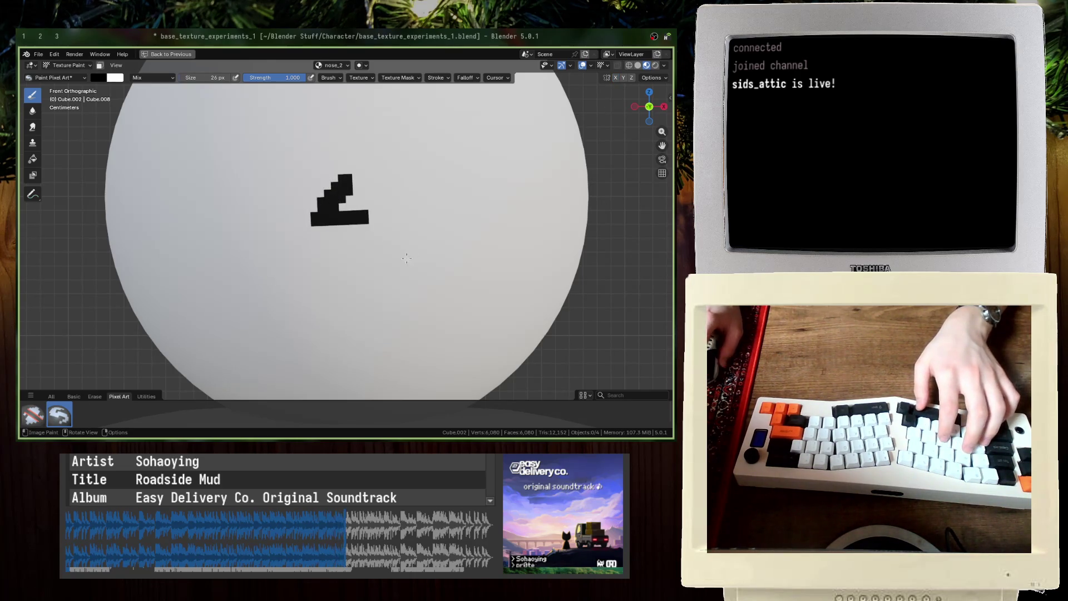
left_click(208, 78)
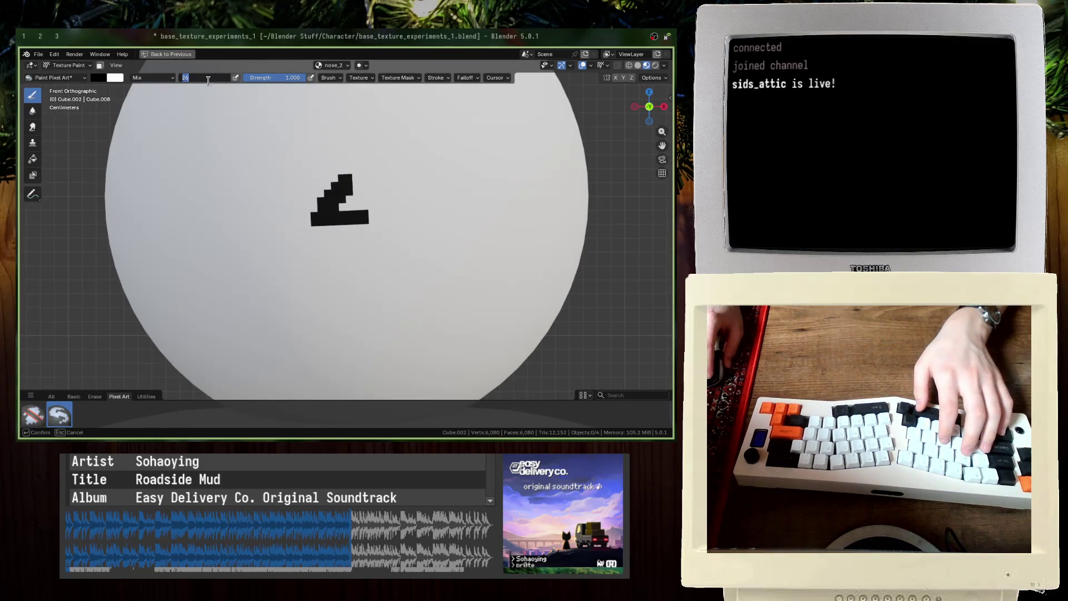
key("Return")
Step: Swap paint colours and try extending the nose's bottom edge, then undo the staircase and save
right_click(301, 171)
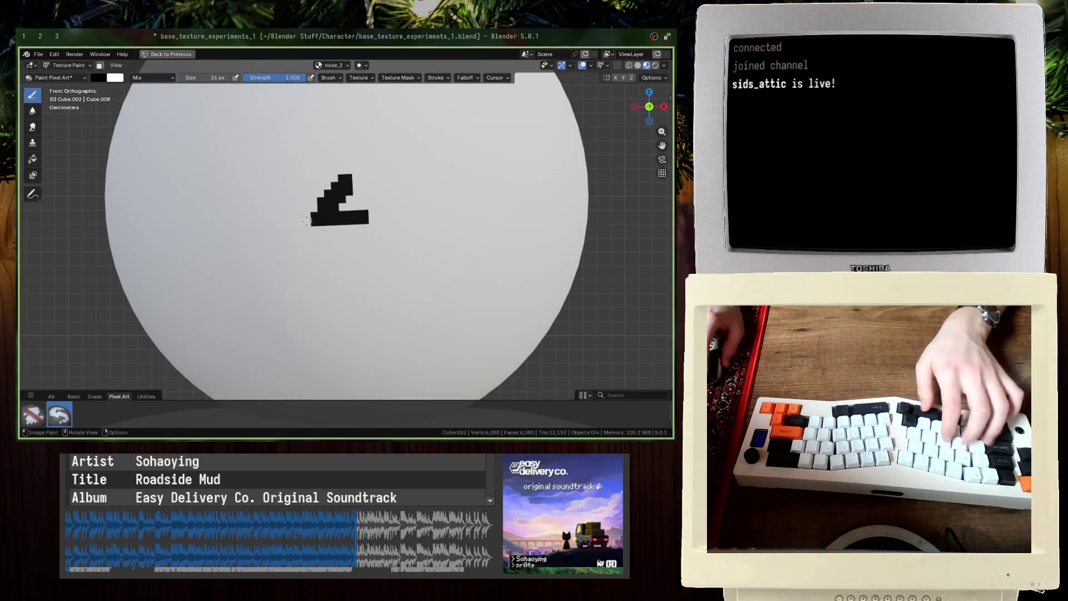
key("x")
key("x")
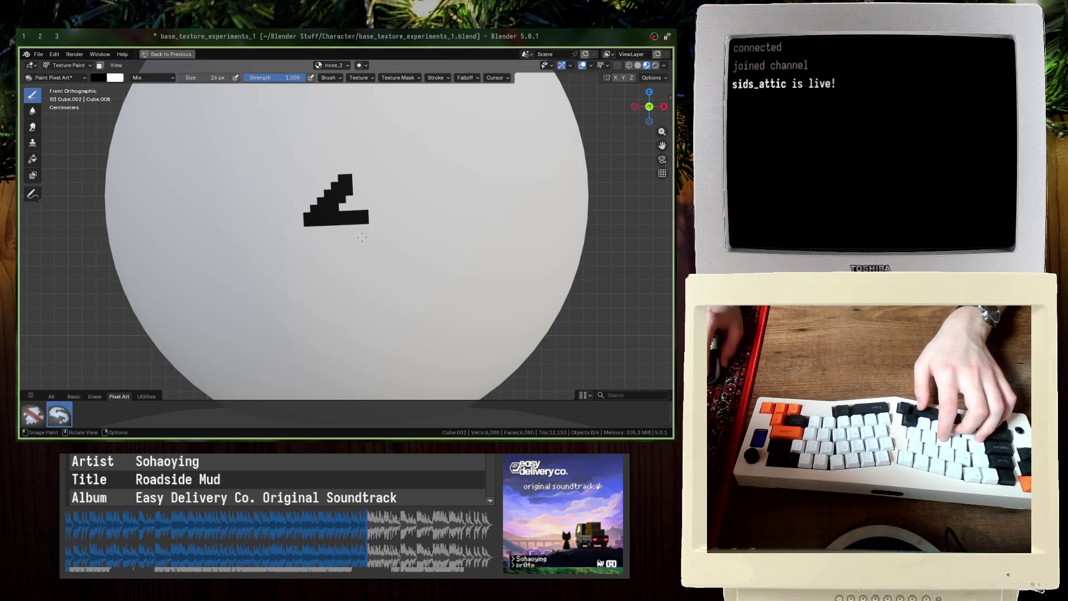
scroll(364, 232, "up", 3)
left_click_drag(291, 213, 358, 216)
scroll(337, 222, "down", 4)
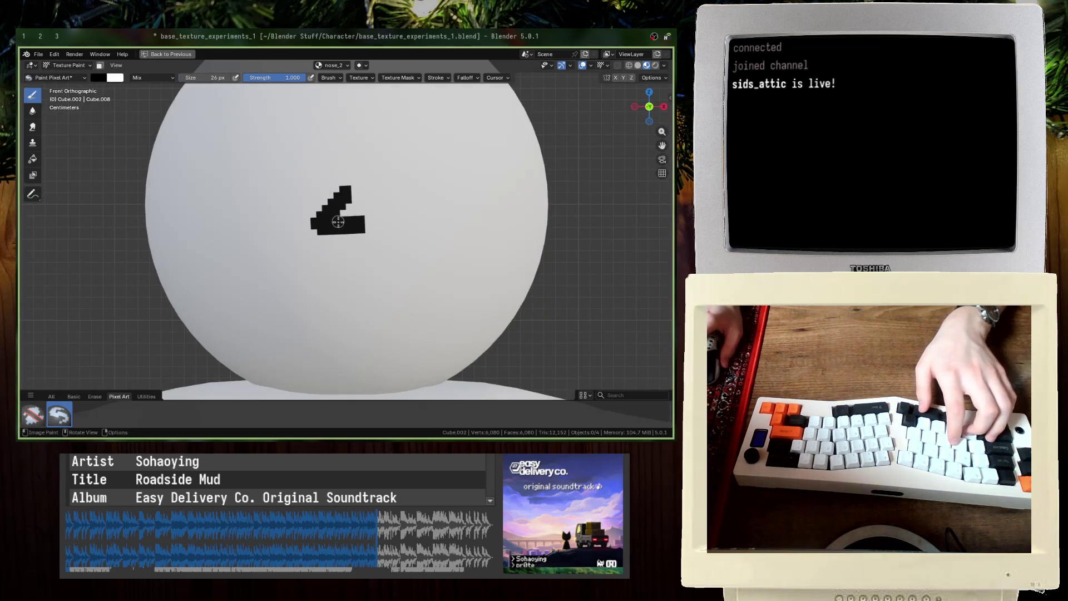
scroll(338, 223, "down", 1)
key("ctrl+z")
key("ctrl+z")
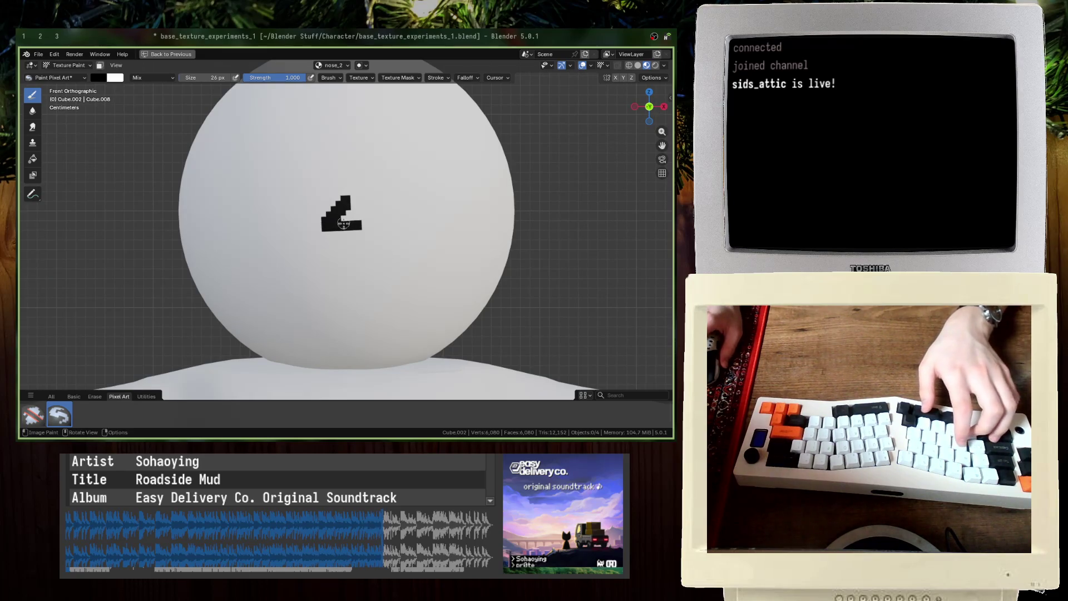
key("ctrl+z")
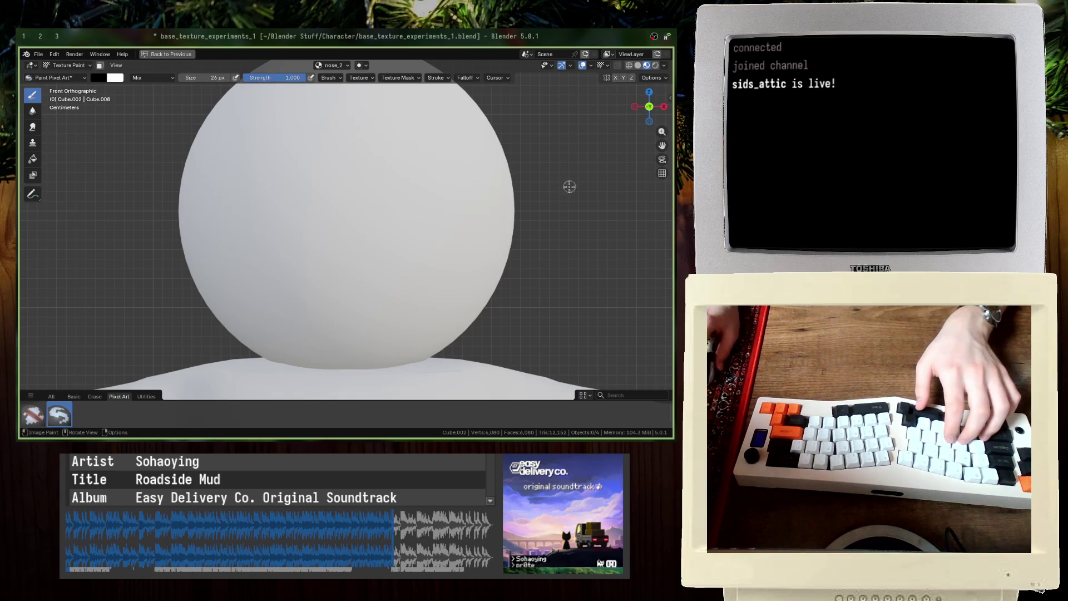
key("ctrl+s")
Step: Retry staircase and diagonal nose strokes, undo them, and save the blend file
mouse_move(350, 190)
left_mouse_down()
mouse_move(335, 219)
mouse_move(362, 220)
left_mouse_up()
key("ctrl+z")
key("ctrl+z")
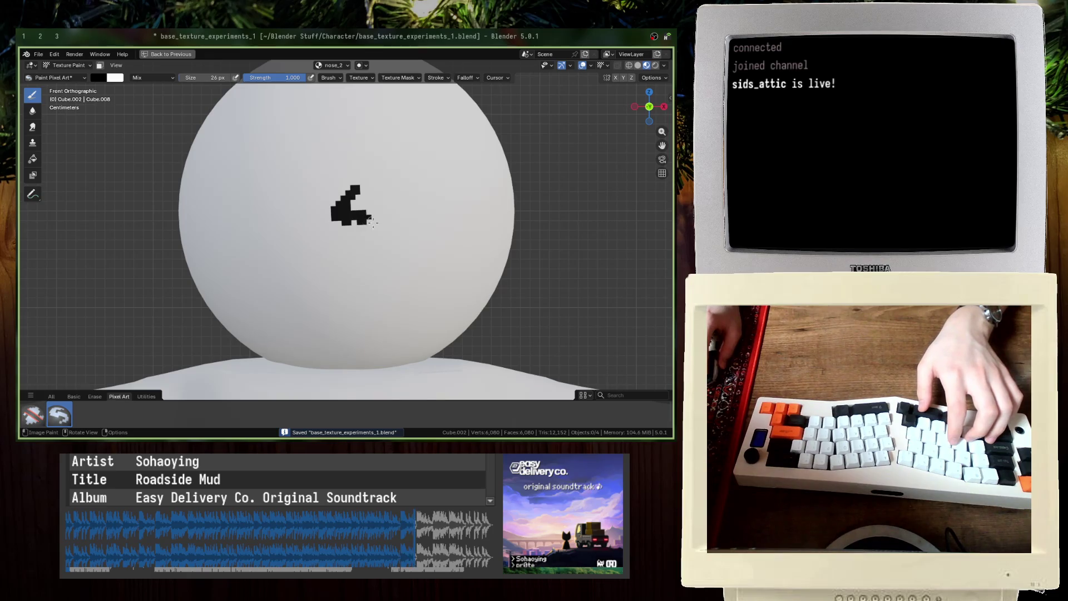
key("ctrl+z")
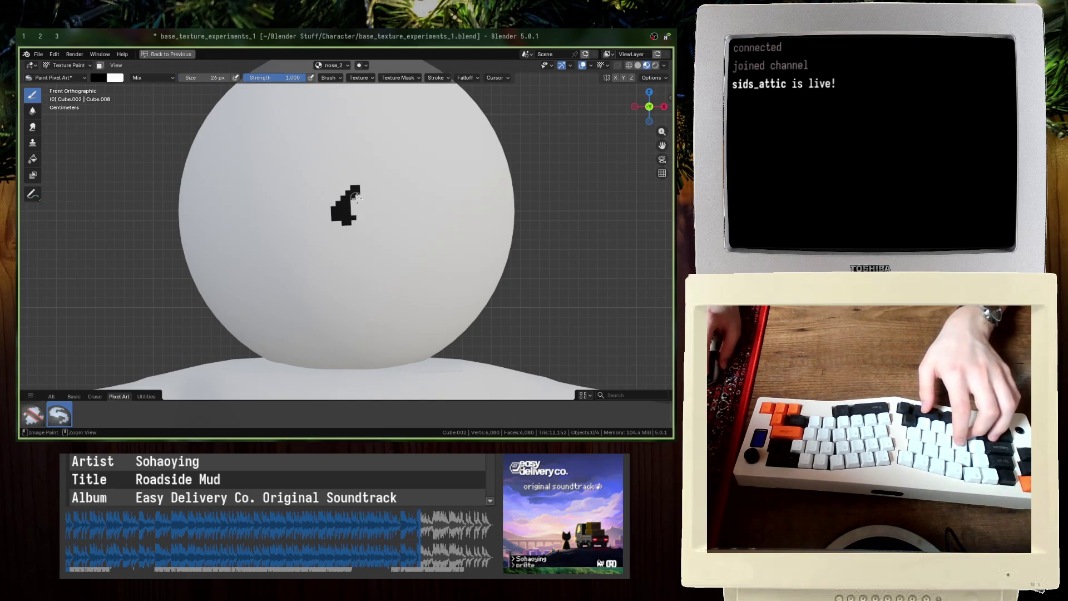
key("ctrl+z")
mouse_move(358, 193)
left_mouse_down()
mouse_move(343, 212)
mouse_move(357, 228)
mouse_move(344, 226)
left_mouse_up()
key("ctrl+z")
key("ctrl+z")
key("ctrl+z")
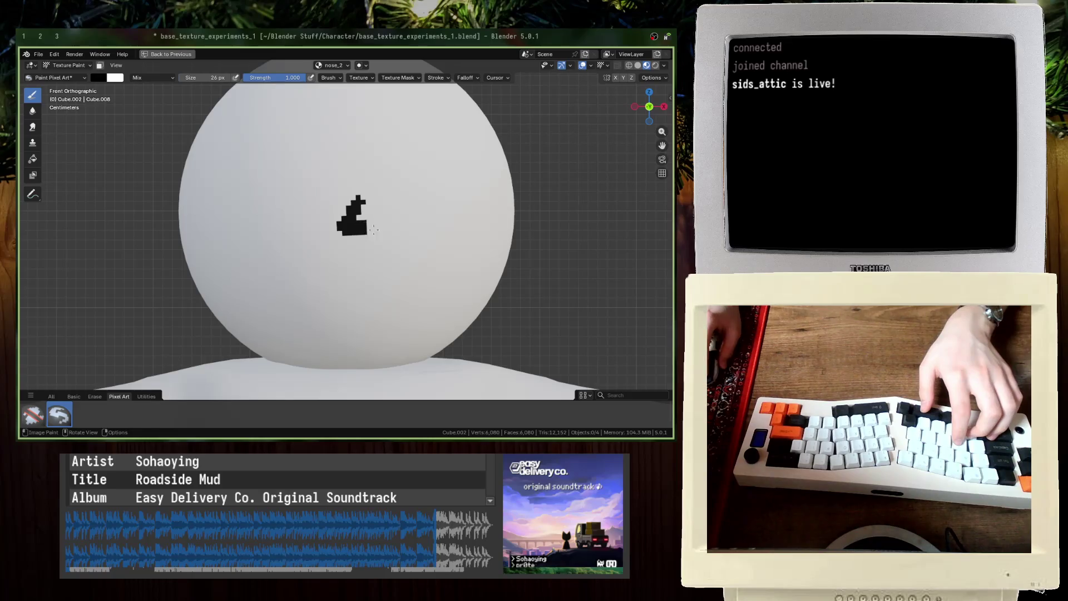
key("ctrl+s")
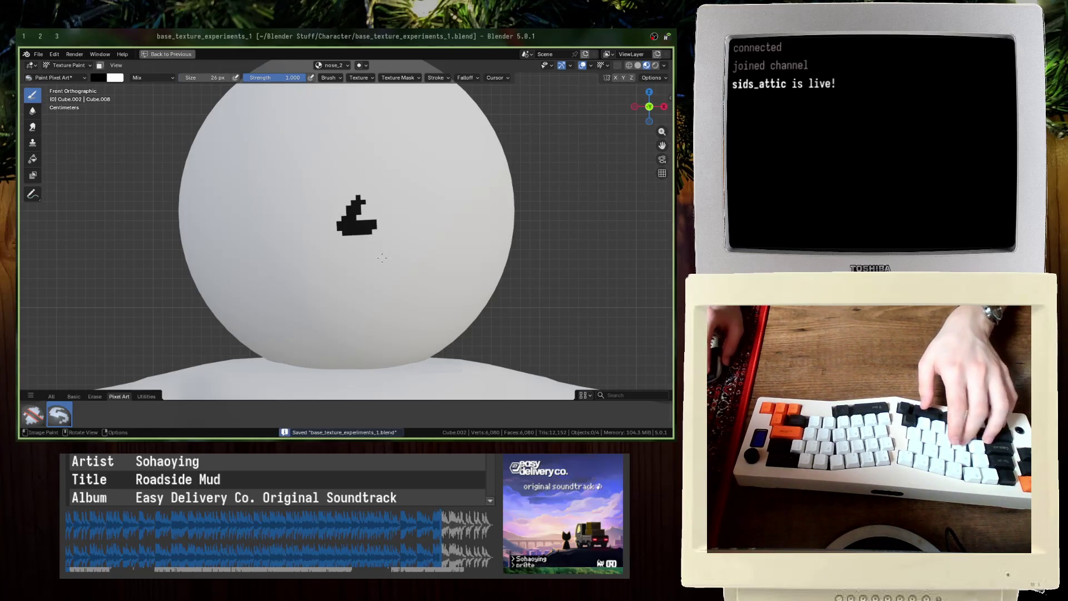
scroll(394, 257, "down", 3)
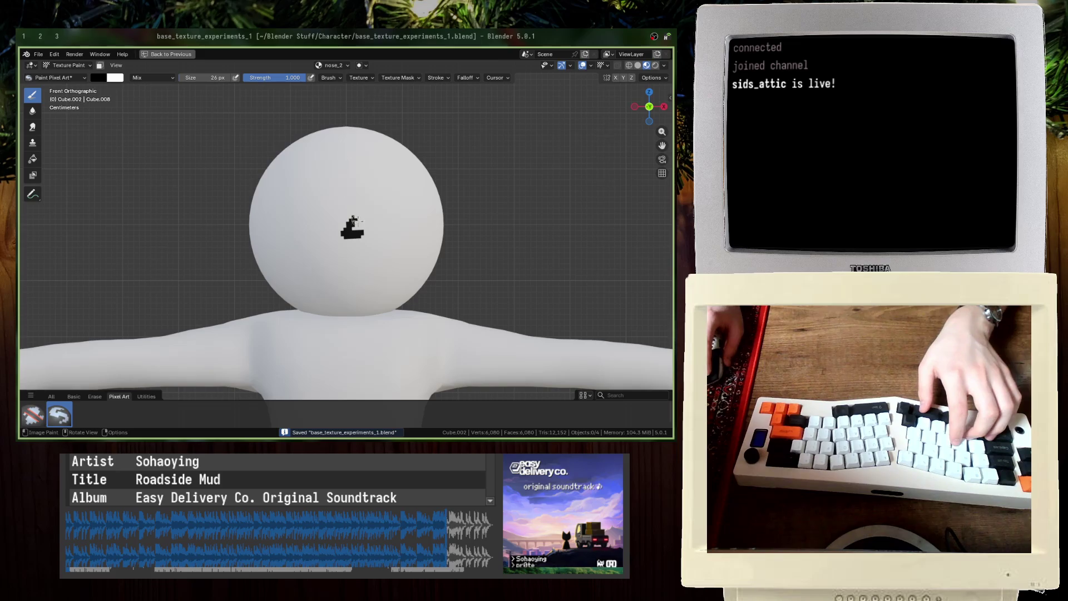
Step: Clear the black mark and paint a staircase nose with its bottom bar extended right
left_click(340, 228)
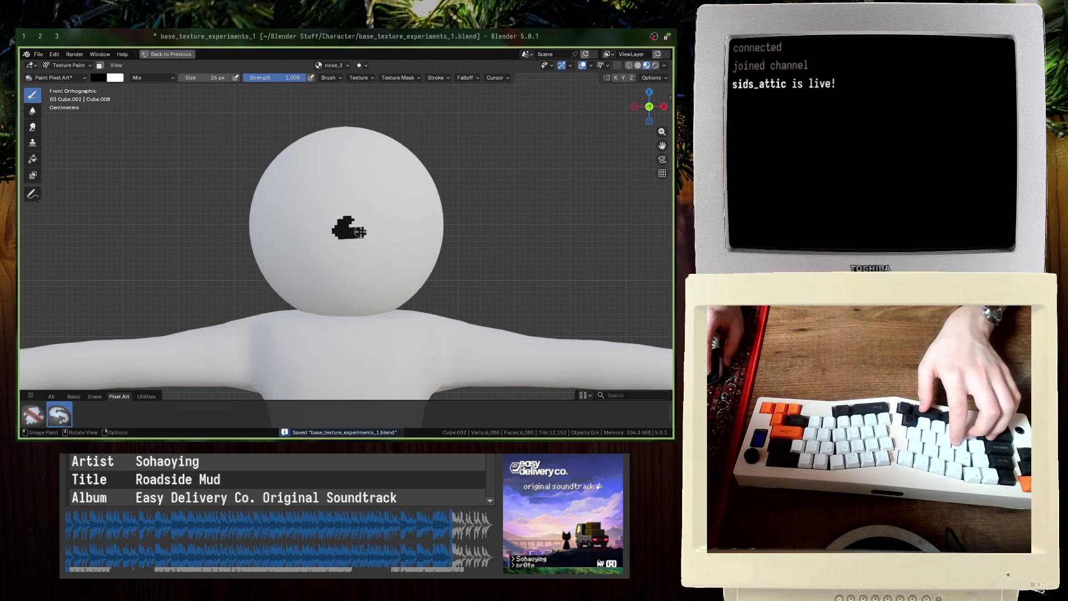
scroll(349, 201, "up", 3)
key("ctrl+z")
scroll(350, 195, "up", 1)
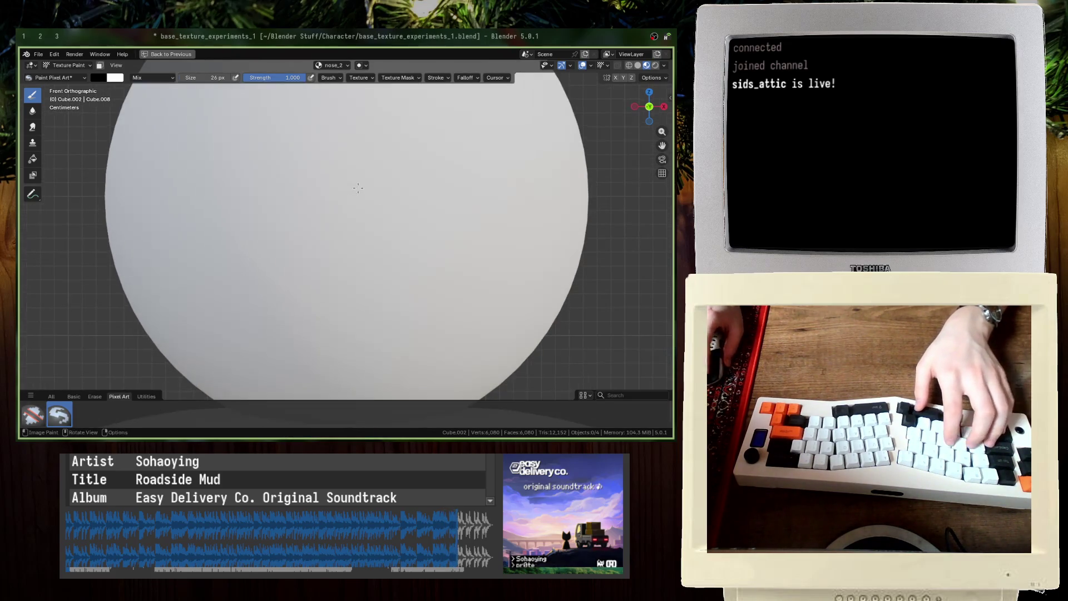
left_click_drag(355, 184, 377, 219)
key("ctrl+z")
left_click_drag(356, 179, 362, 223)
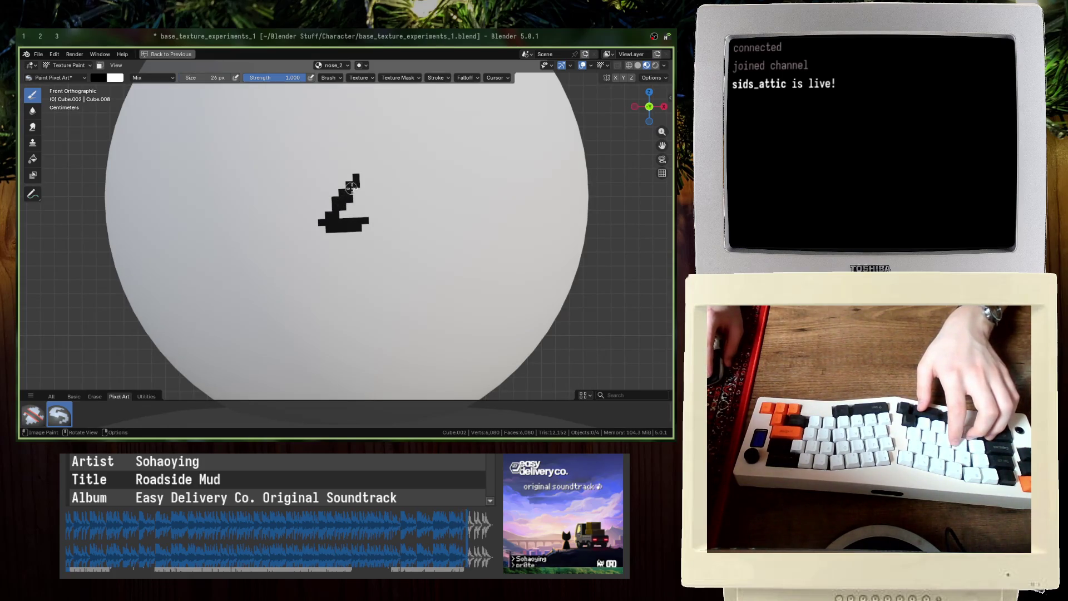
mouse_move(342, 221)
left_mouse_down()
mouse_move(373, 230)
mouse_move(353, 216)
left_mouse_up()
Step: Trim the bar's edge in white and add black pixels at the nose's top and left step
key("x")
key("x")
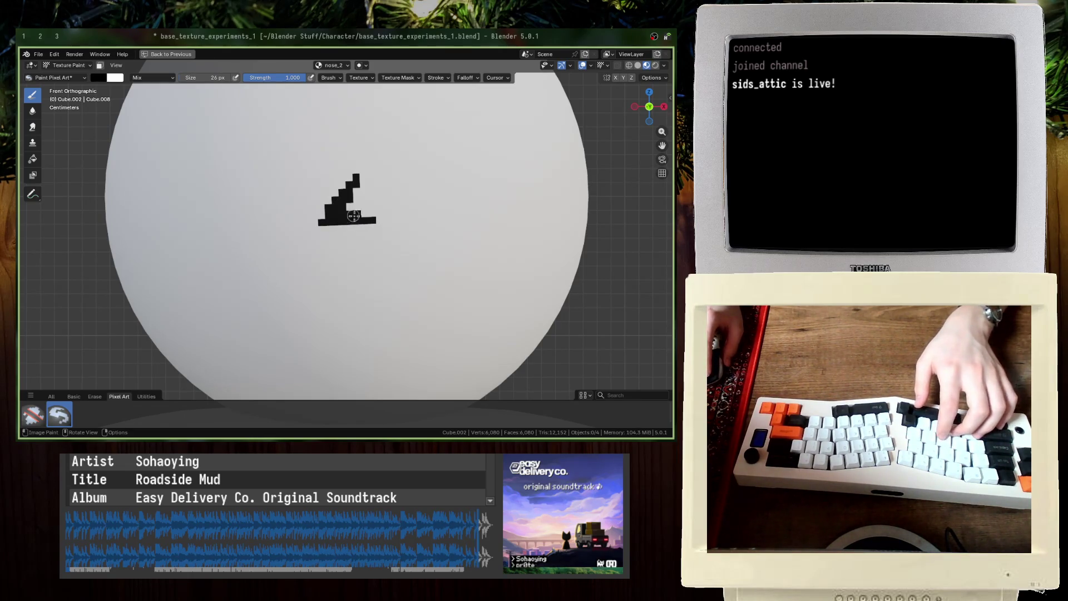
key("x")
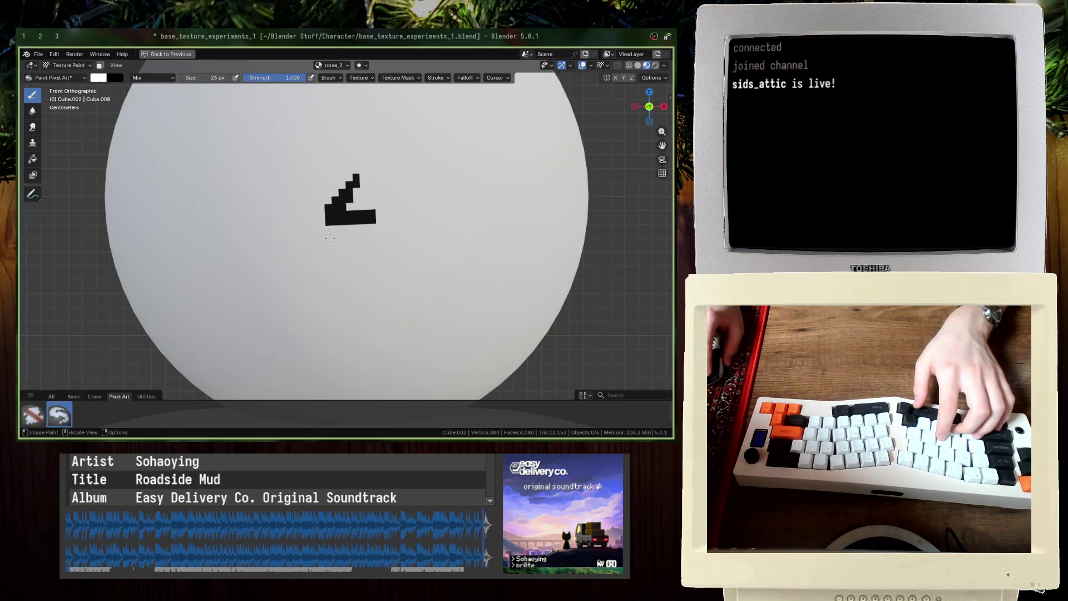
scroll(330, 238, "down", 4)
key("ctrl+s")
scroll(354, 191, "up", 3)
key("x")
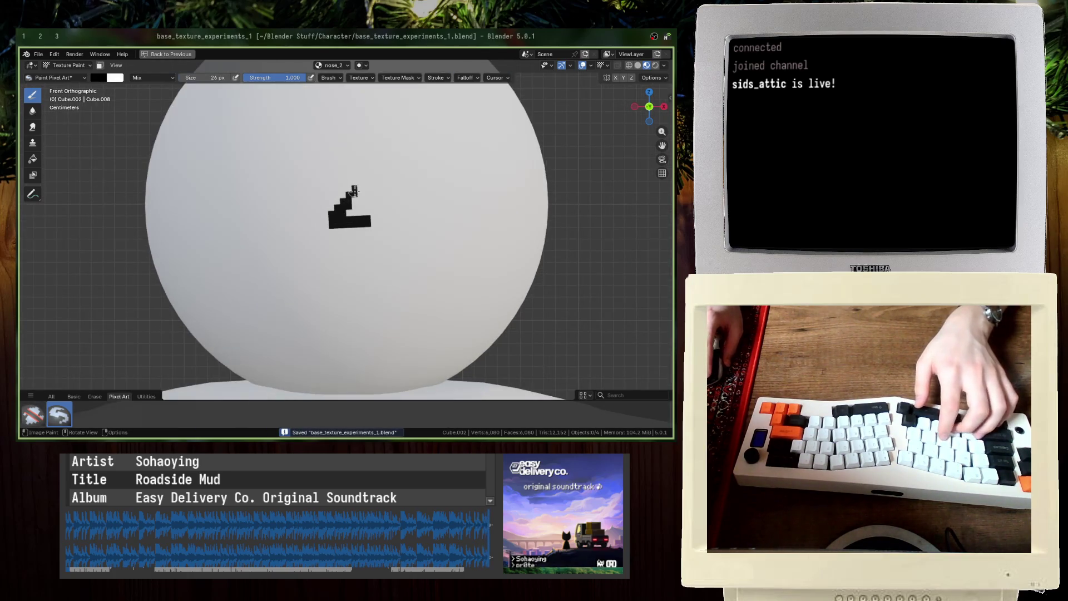
left_click(352, 191)
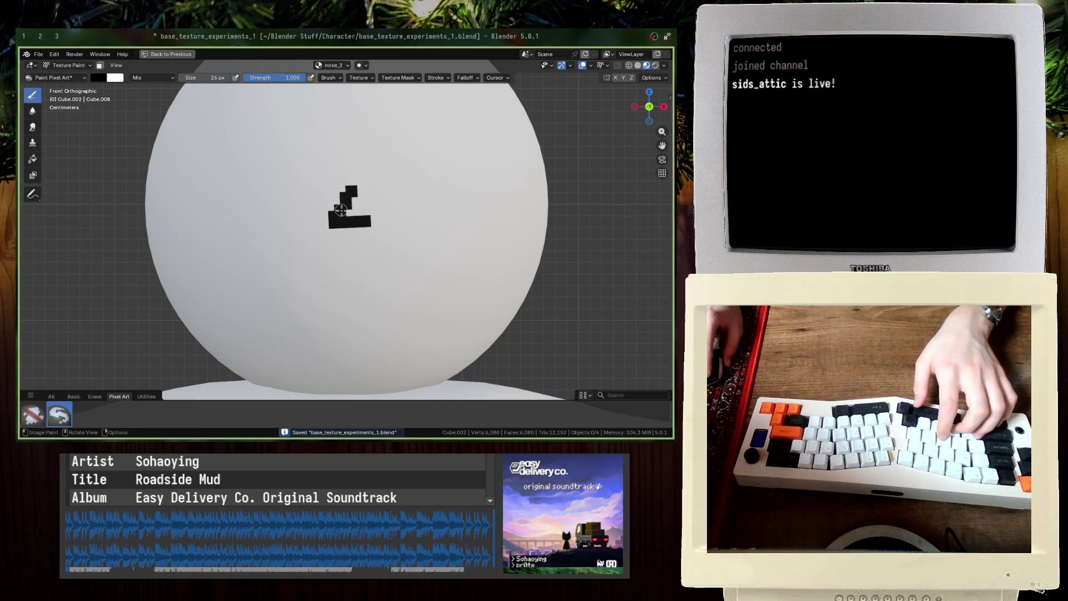
left_click(340, 204)
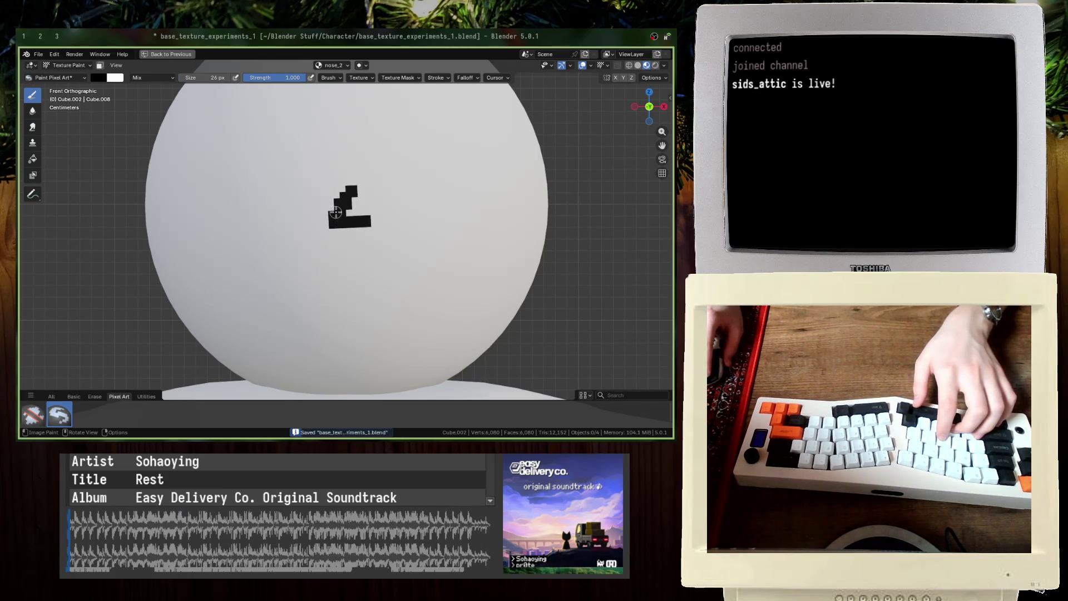
Step: Save the blend file and restore the split texture-painting layout
key("alt+Tab")
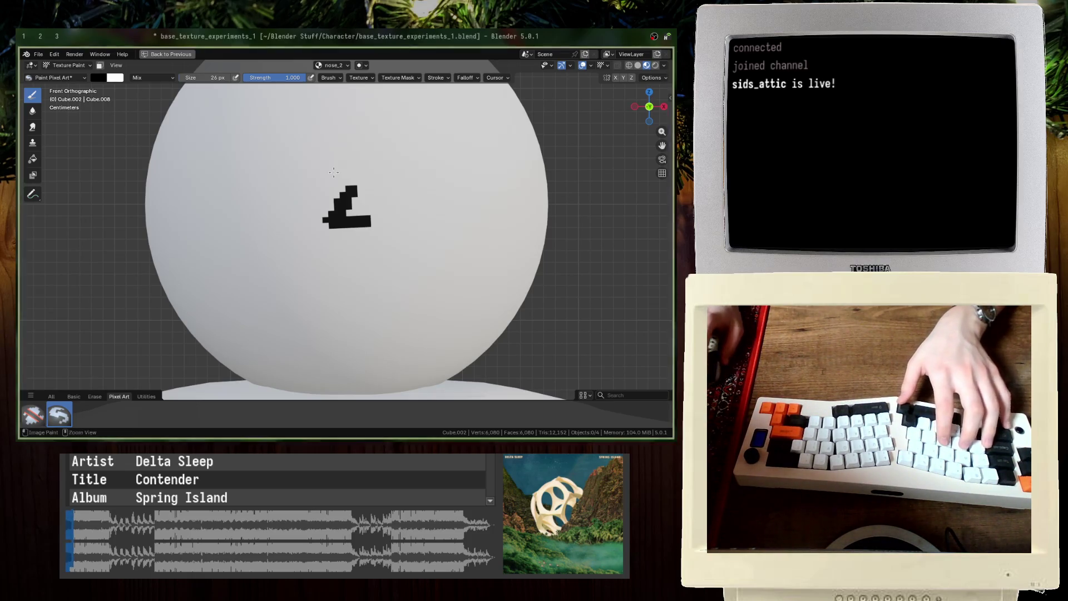
key("ctrl+s")
scroll(349, 238, "down", 3)
key("ctrl+space")
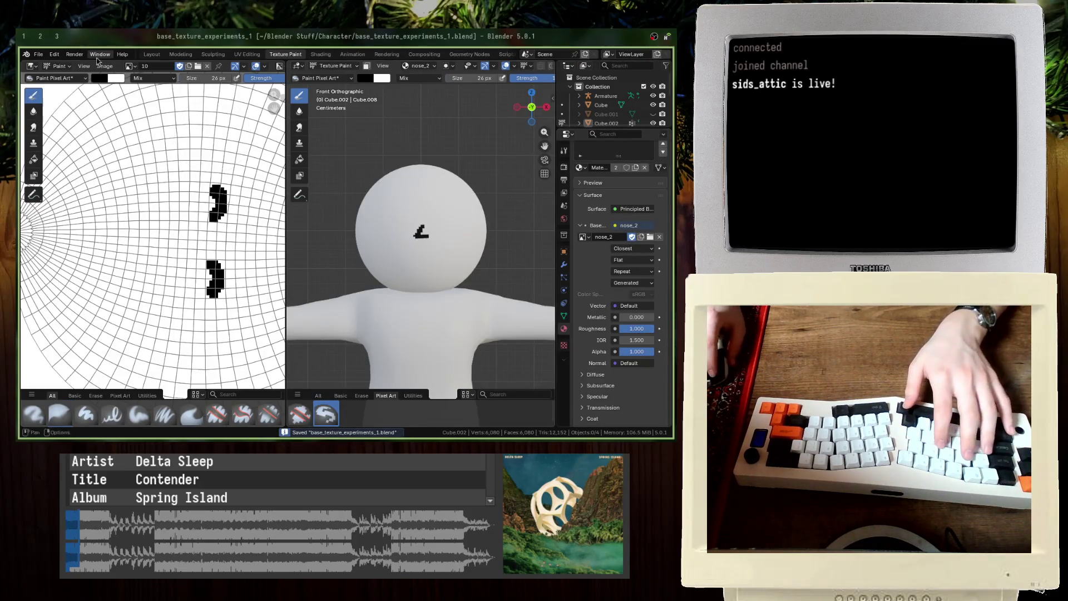
Step: Save the nose_2 image to disk and save the blend file
left_click(129, 66)
left_click(174, 144)
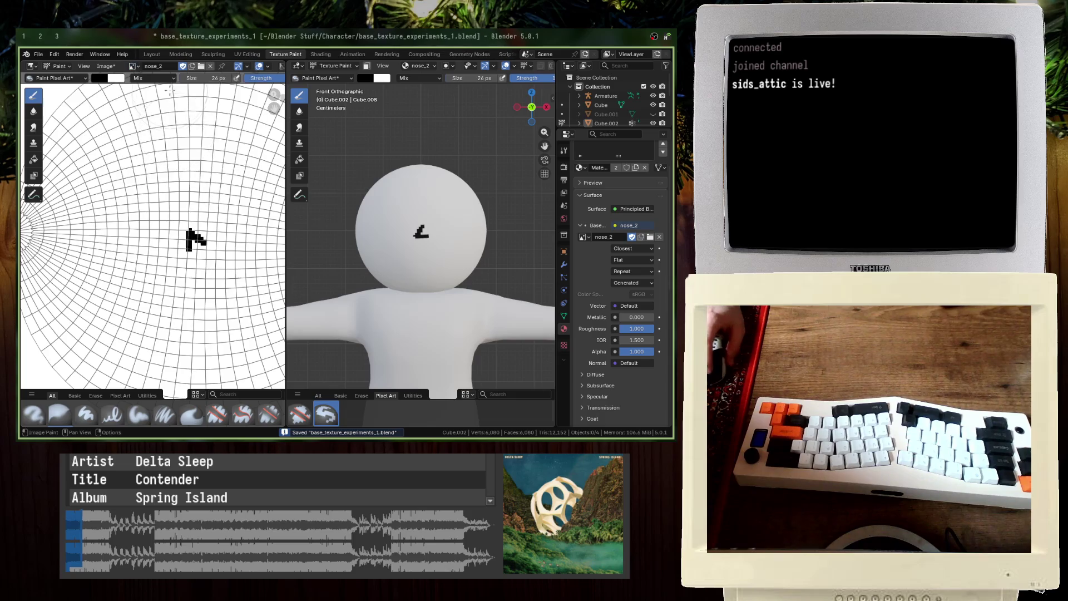
left_click(105, 66)
left_click(122, 169)
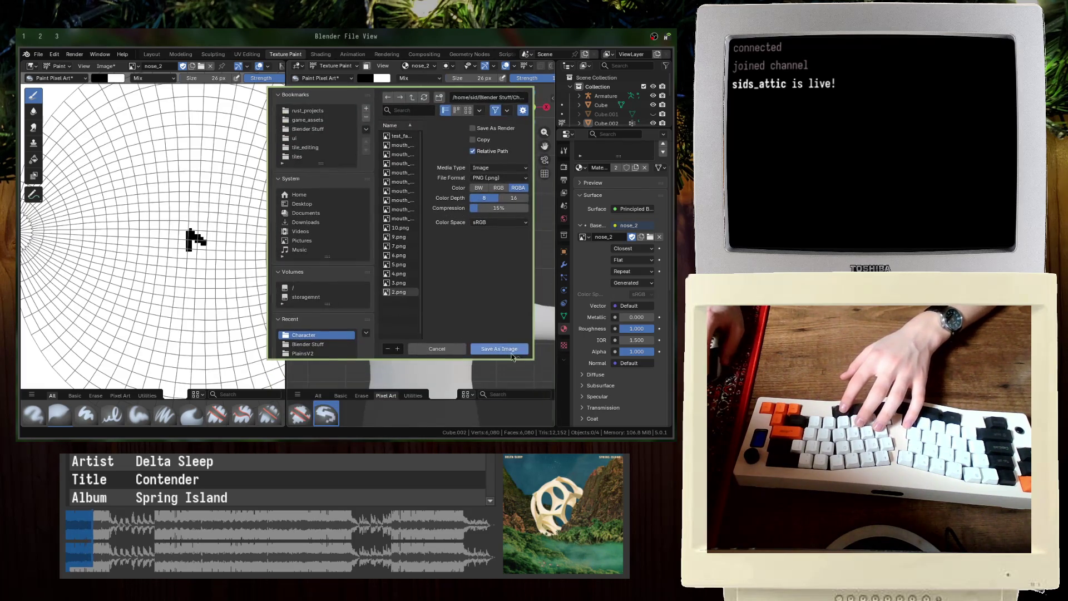
left_click(512, 356)
key("ctrl+s")
Step: Save the nose_1 image to disk from the image editor
left_click(131, 66)
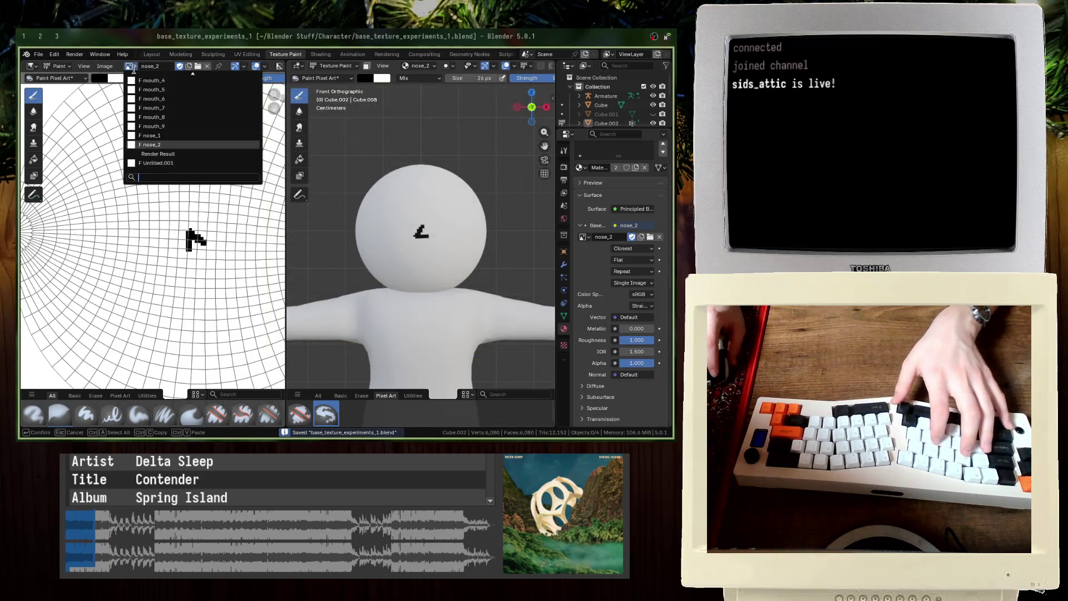
left_click(165, 135)
left_click(105, 66)
left_click(128, 166)
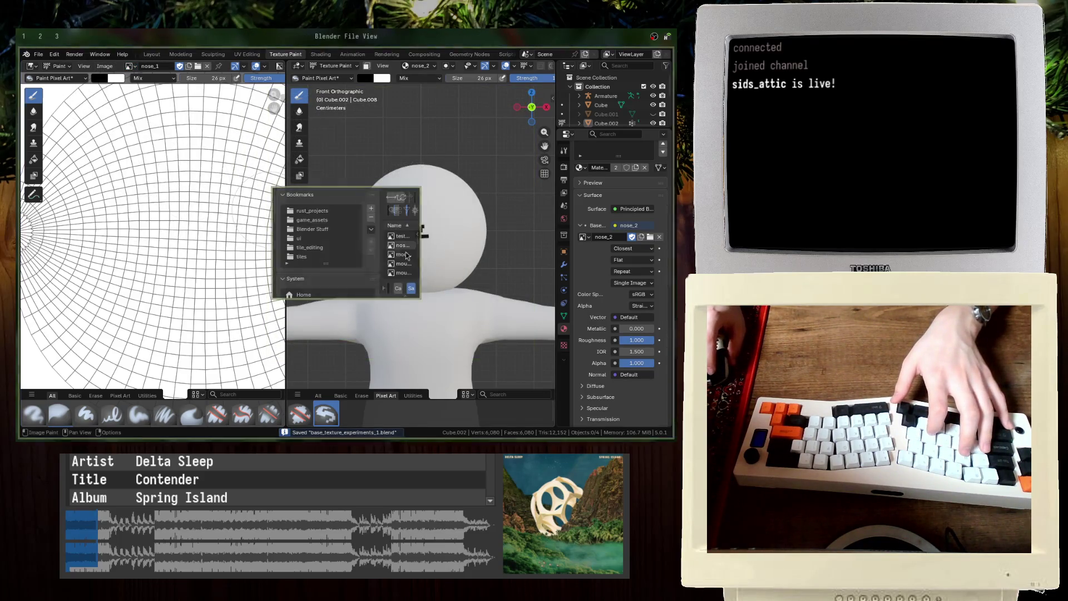
left_click(411, 289)
Step: Create a new nose_3 image on the head and paint a vertical nose stroke
left_click(130, 65)
left_click(167, 147)
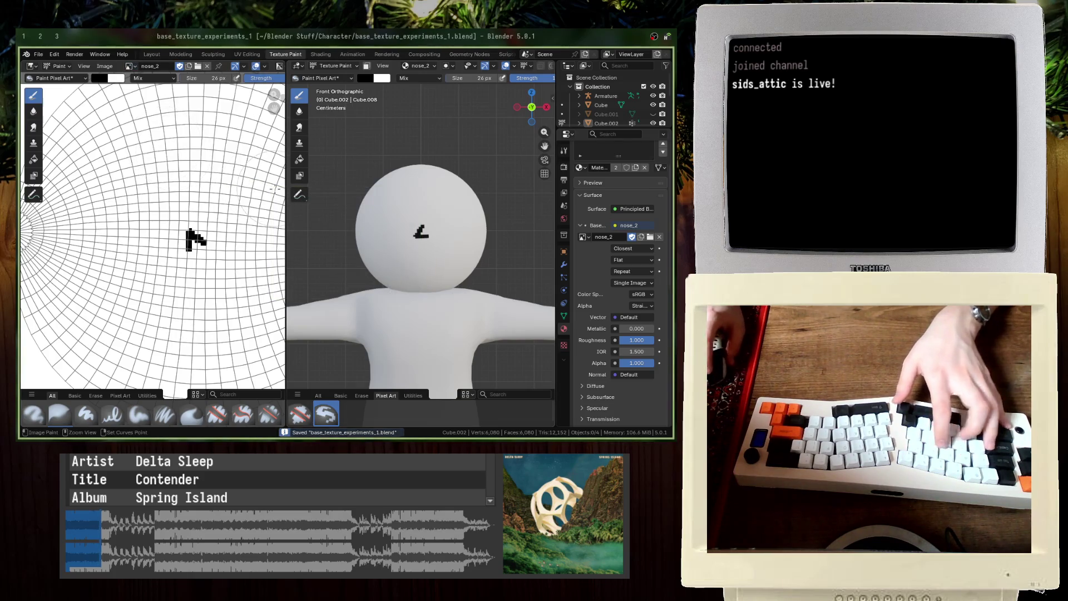
scroll(527, 287, "up", 4)
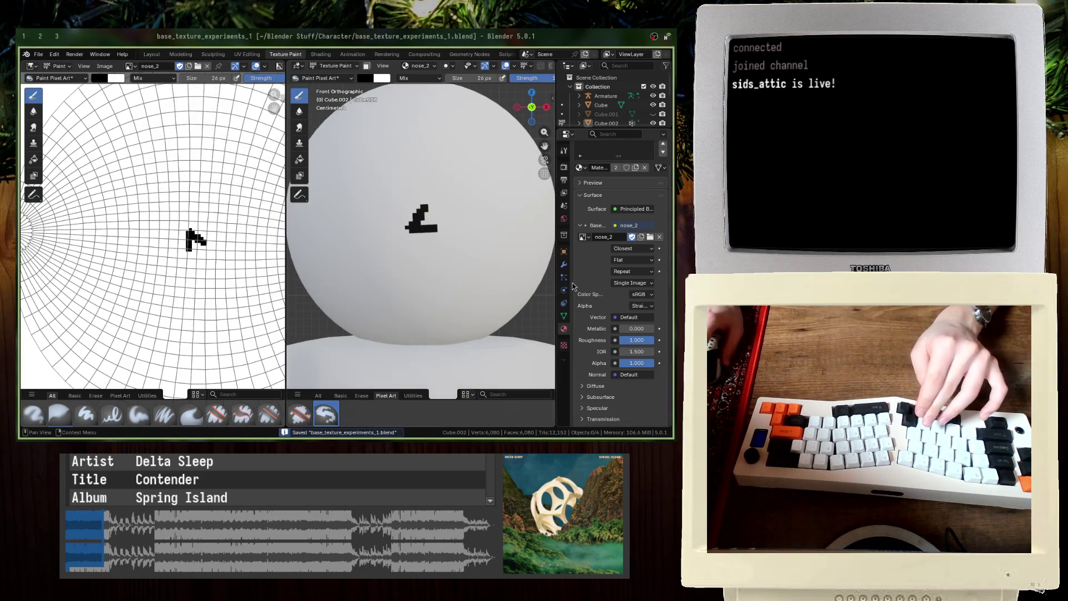
left_click(640, 237)
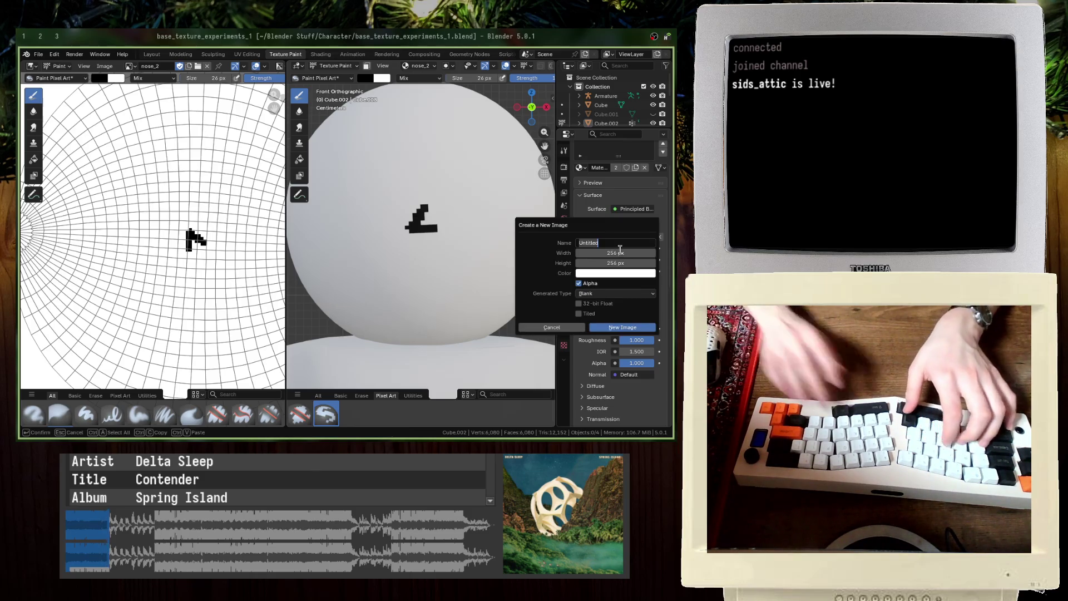
type("nose_3")
key("Return")
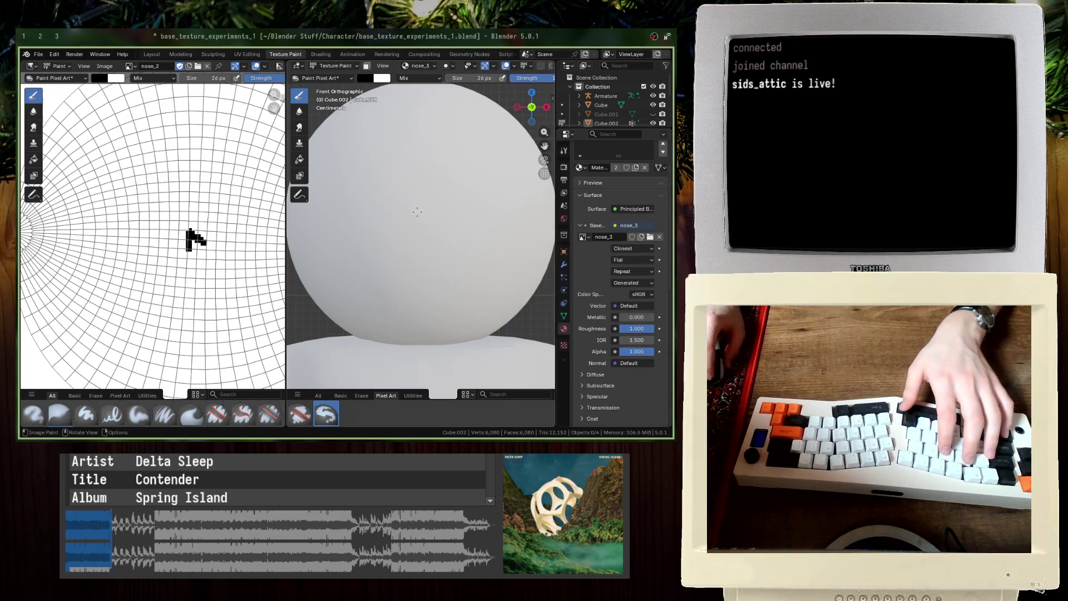
left_click_drag(418, 190, 413, 219)
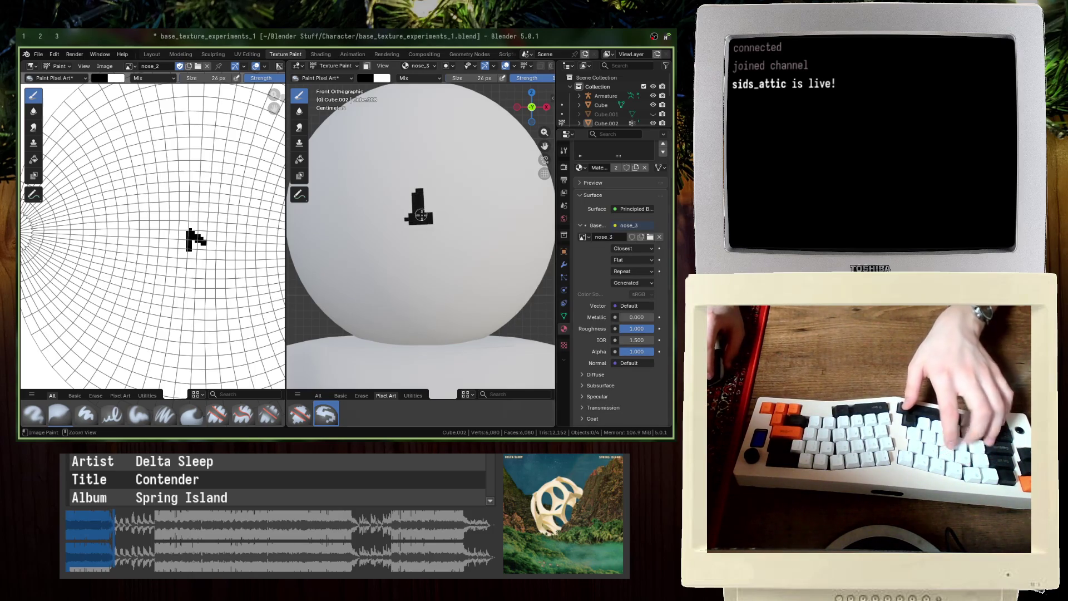
Step: Replace the tall stroke with a black nose blob, save, then undo the blob
scroll(417, 202, "up", 4)
key("ctrl+z")
key("ctrl+z")
mouse_move(417, 202)
left_mouse_down()
mouse_move(439, 228)
mouse_move(422, 215)
mouse_move(429, 230)
mouse_move(420, 225)
left_mouse_up()
key("ctrl+s")
scroll(423, 211, "down", 5)
key("ctrl+z")
Step: Carve an arch in white, undo it, then maximize the 3D view and save
key("x")
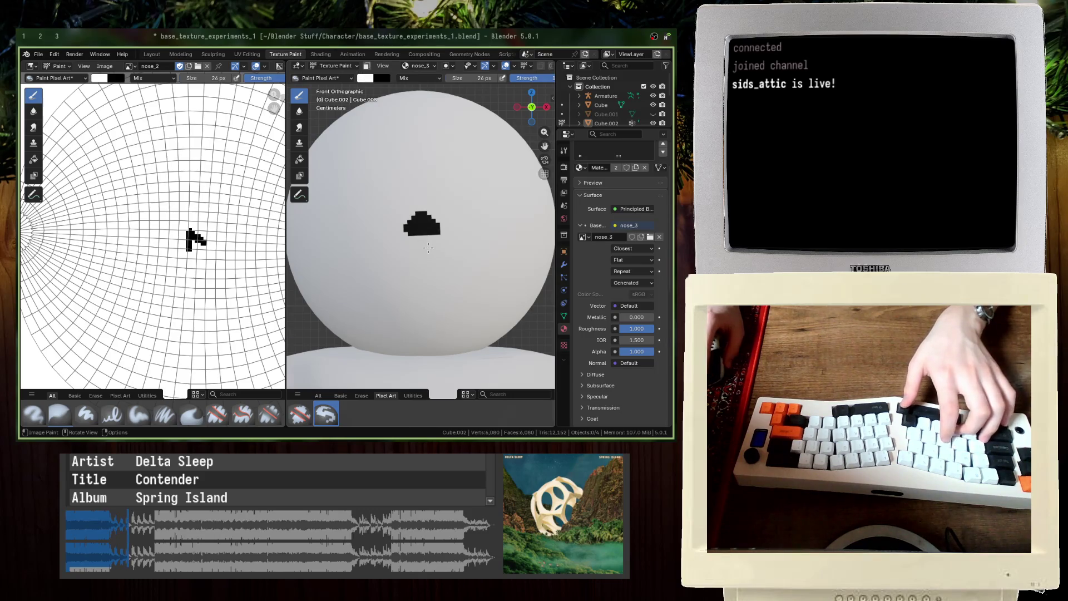
scroll(429, 247, "down", 1)
scroll(425, 239, "up", 7)
left_click_drag(423, 189, 420, 229)
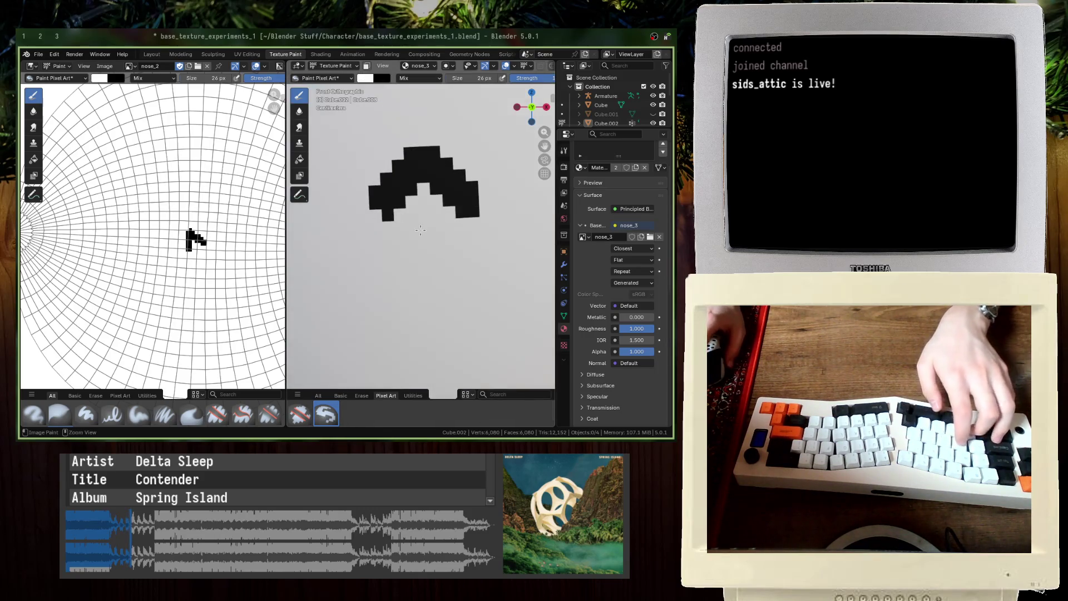
key("ctrl+z")
key("ctrl+z")
key("ctrl+space")
key("ctrl+s")
scroll(269, 203, "down", 3)
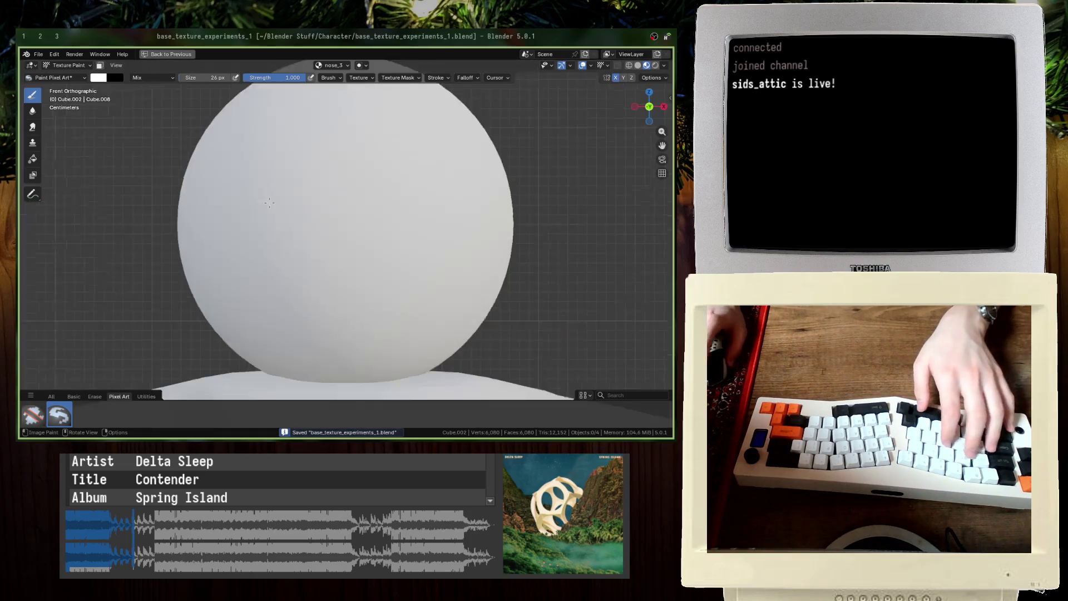
Step: Paint a small pixel-art nose with a 12 px brush, then undo it
scroll(269, 203, "down", 3)
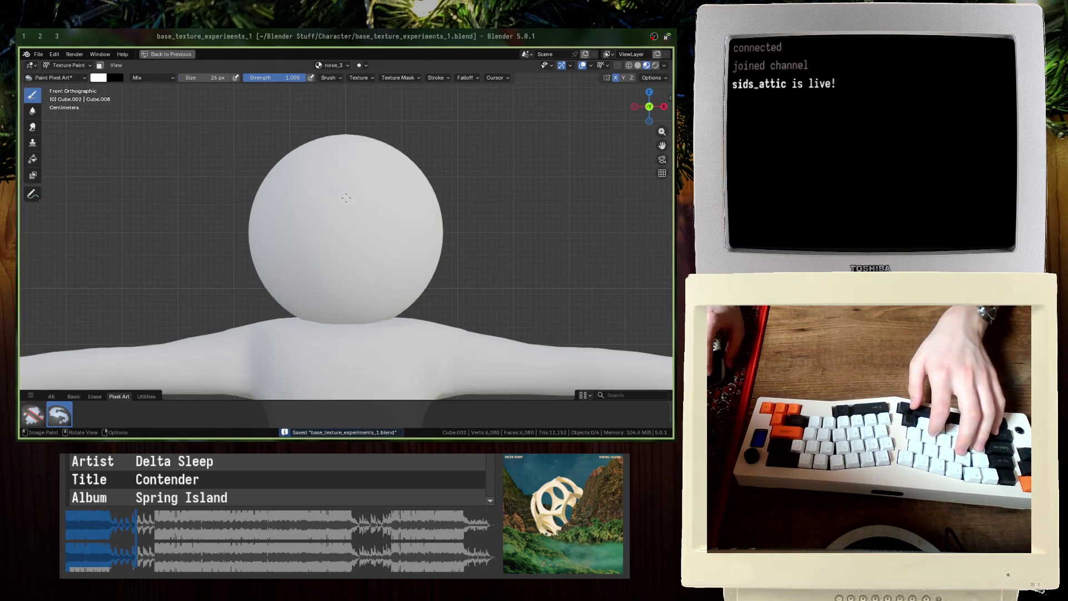
key("f")
left_click(341, 228)
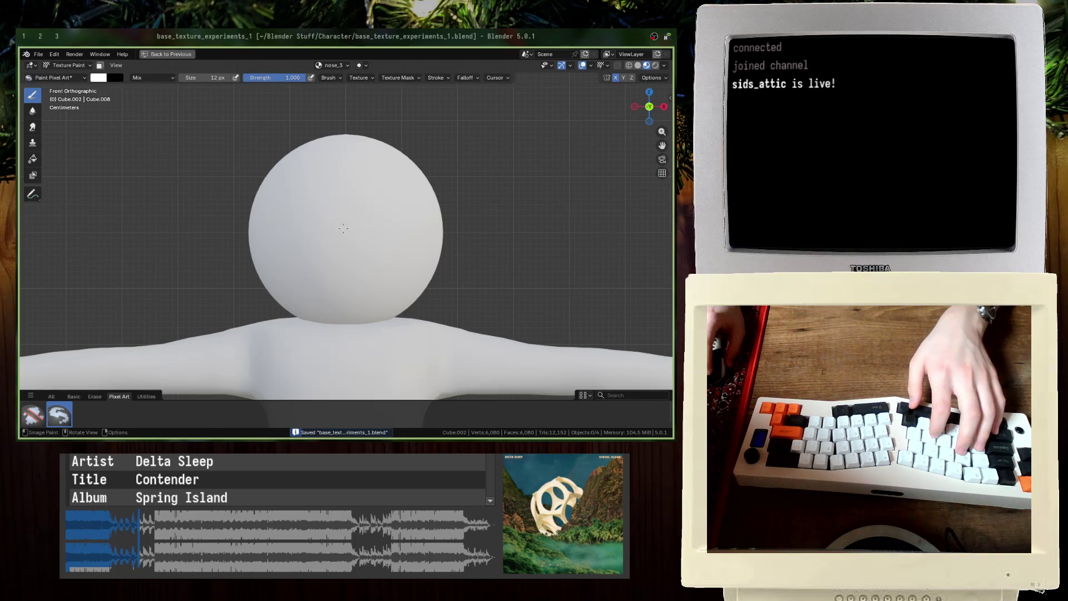
left_click(344, 223)
left_click_drag(335, 230, 348, 230)
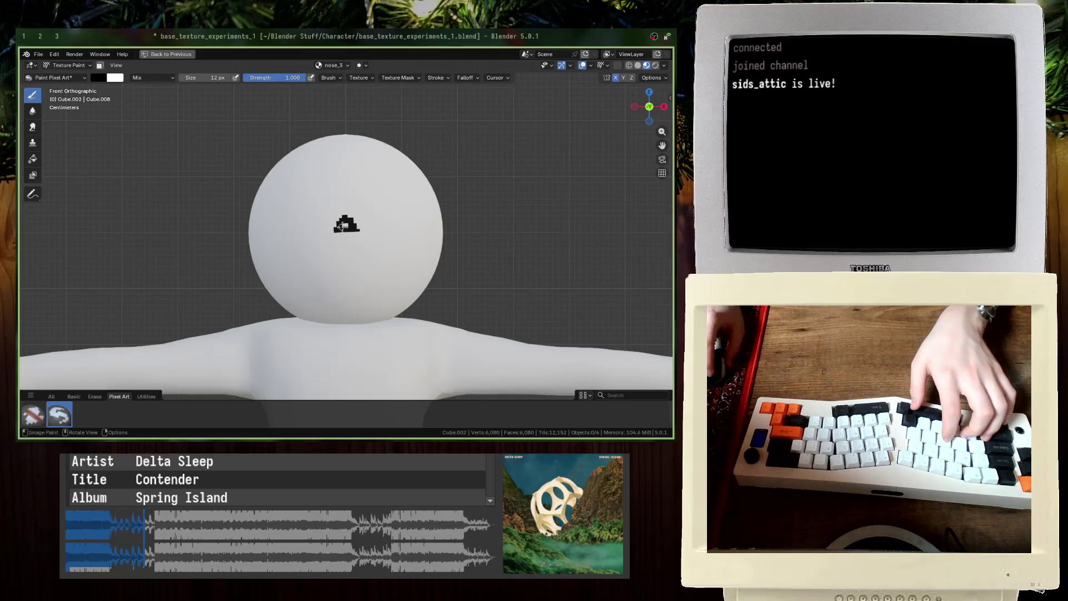
key("ctrl+z")
scroll(343, 222, "up", 3)
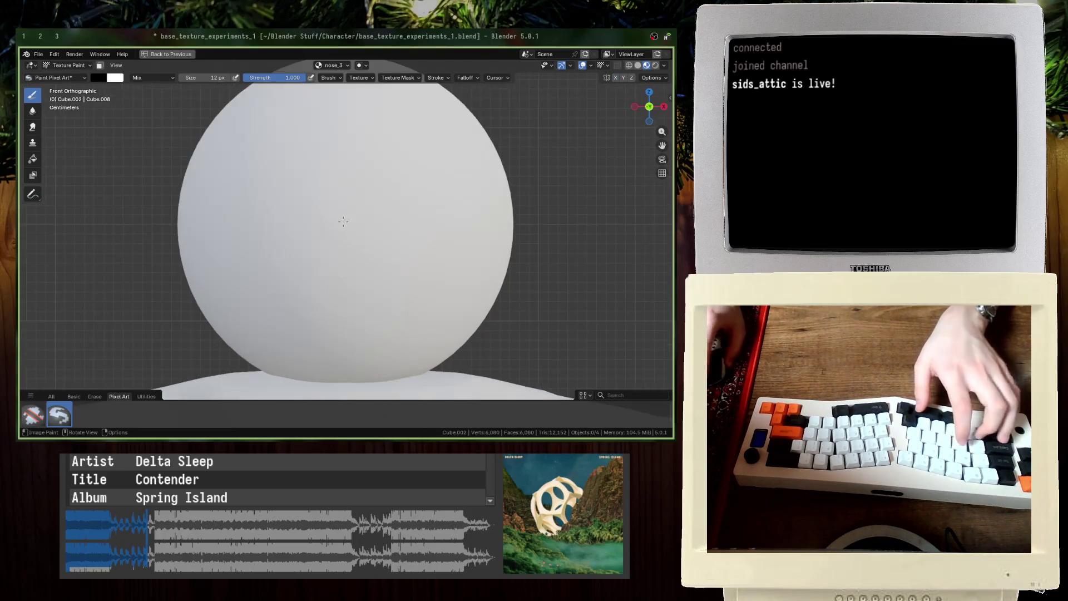
key("ctrl+z")
Step: Try a black mark with a 28 px brush, undo it, and save
key("f")
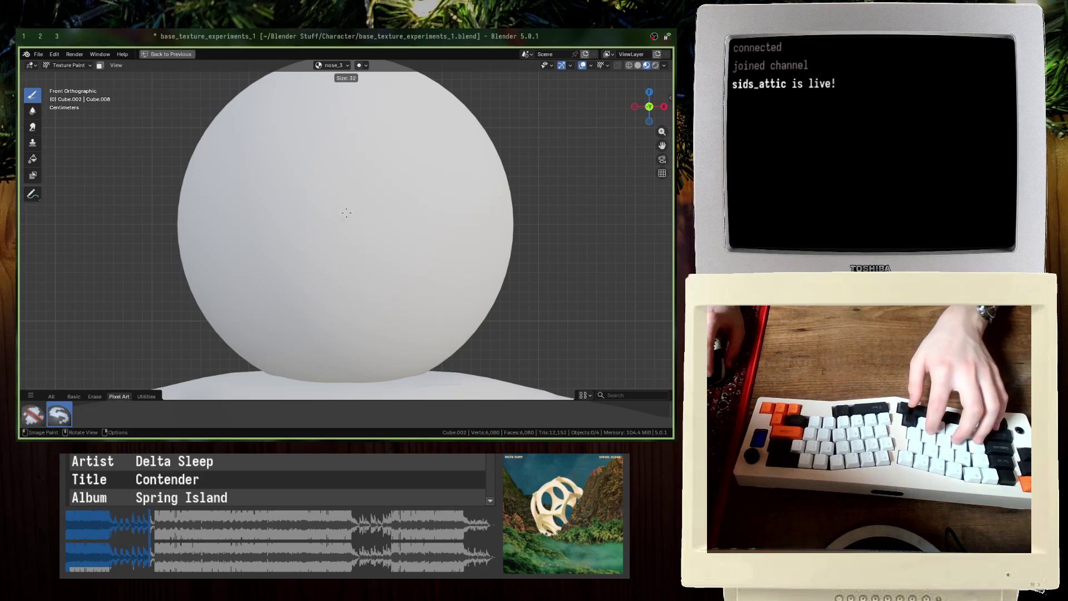
left_click(345, 211)
left_click(344, 211)
key("ctrl+z")
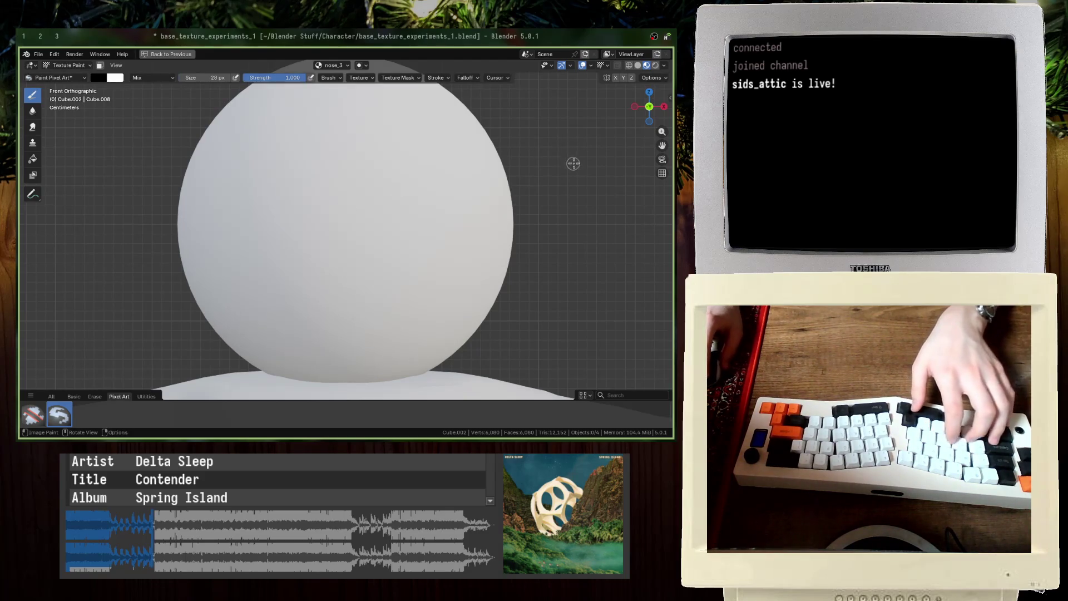
key("ctrl+s")
Step: Paint a black blob at the head's centre, trim it in white, then save
left_click_drag(345, 204, 346, 212)
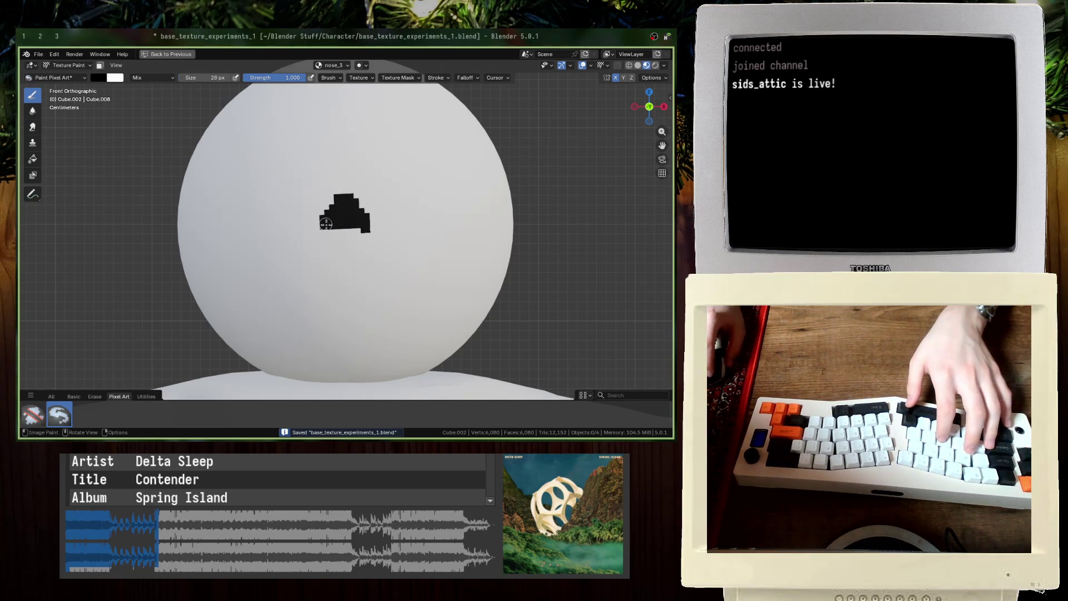
key("x")
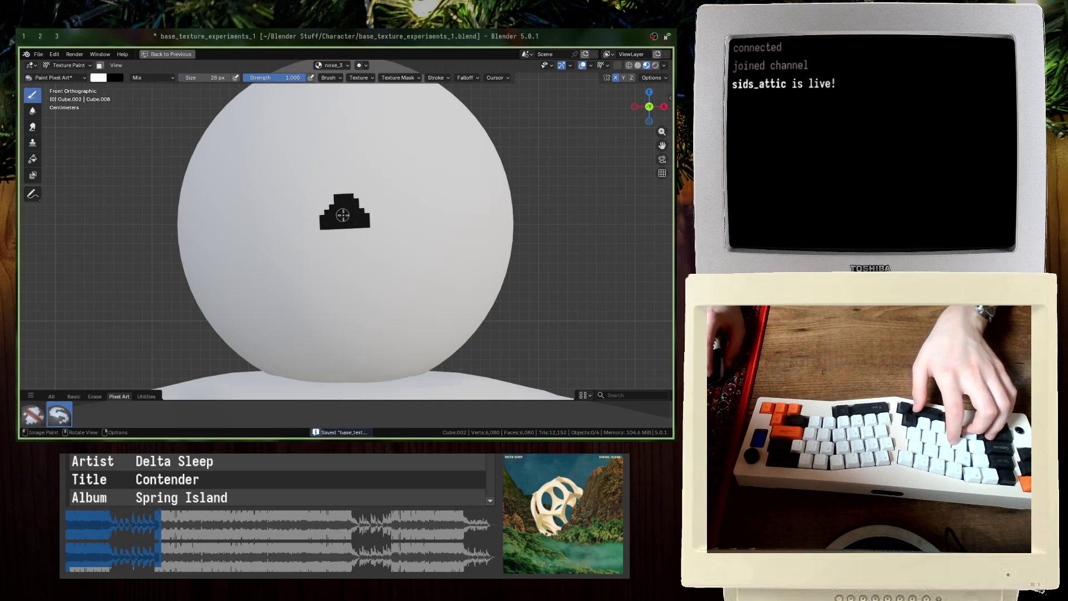
mouse_move(352, 228)
left_mouse_down()
mouse_move(346, 200)
mouse_move(347, 236)
left_mouse_up()
key("f")
left_click(347, 212)
key("x")
key("ctrl+s")
Step: Fill the stepped shape's notches and steps black, add cells on top, then undo them
scroll(381, 239, "down", 1)
scroll(380, 239, "down", 2)
scroll(345, 223, "up", 8)
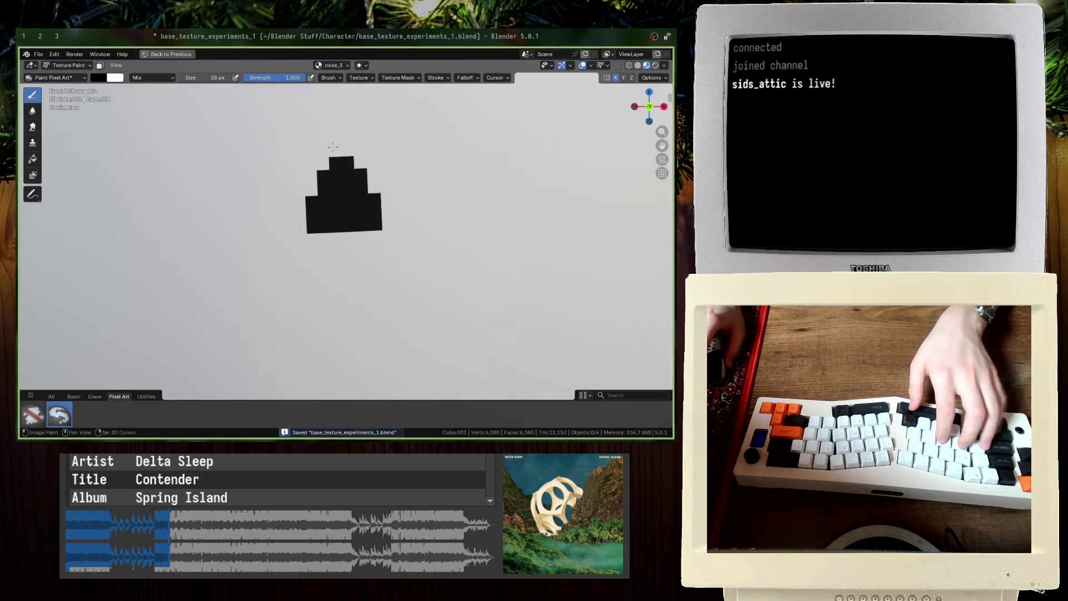
scroll(333, 178, "up", 3)
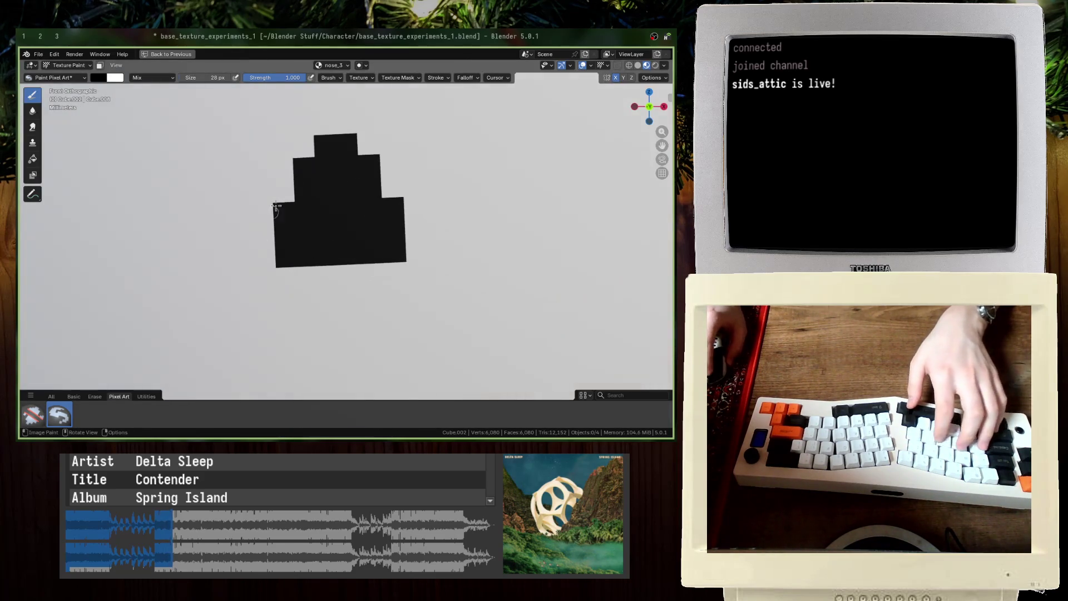
left_click(290, 188)
mouse_move(284, 188)
left_mouse_down()
mouse_move(288, 169)
mouse_move(369, 175)
mouse_move(389, 165)
left_mouse_up()
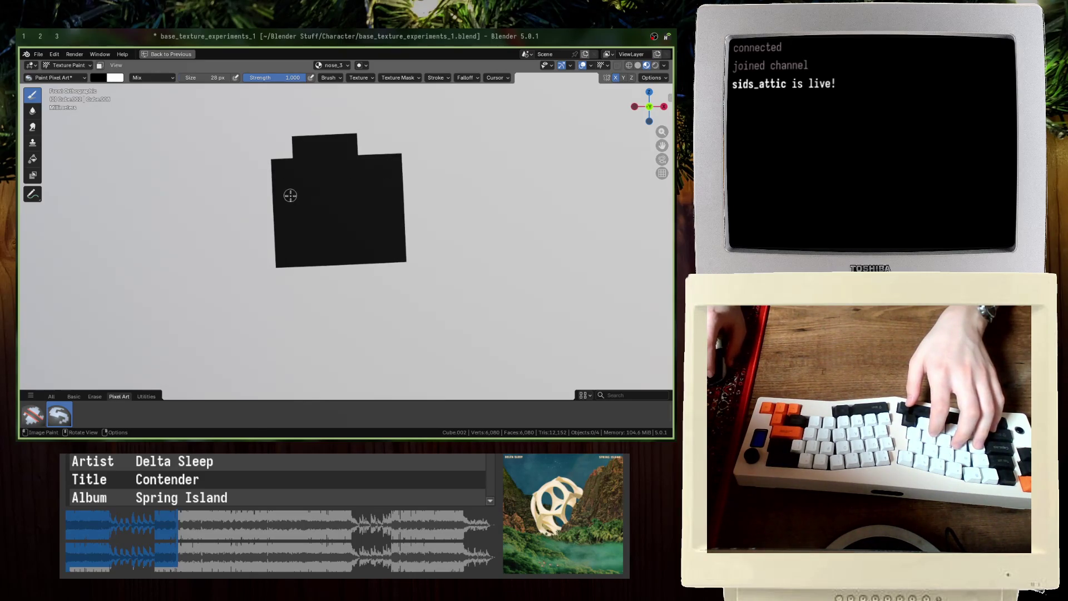
left_click(364, 144)
left_click(332, 131)
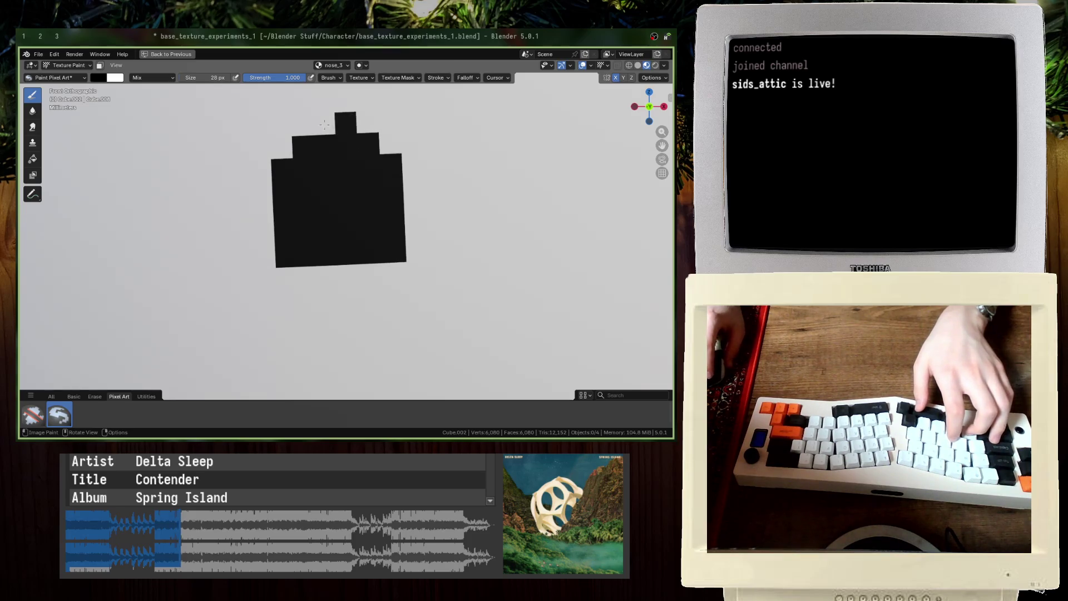
left_click(329, 136)
key("ctrl+z")
key("ctrl+z")
key("ctrl+z")
key("ctrl+z")
key("ctrl+z")
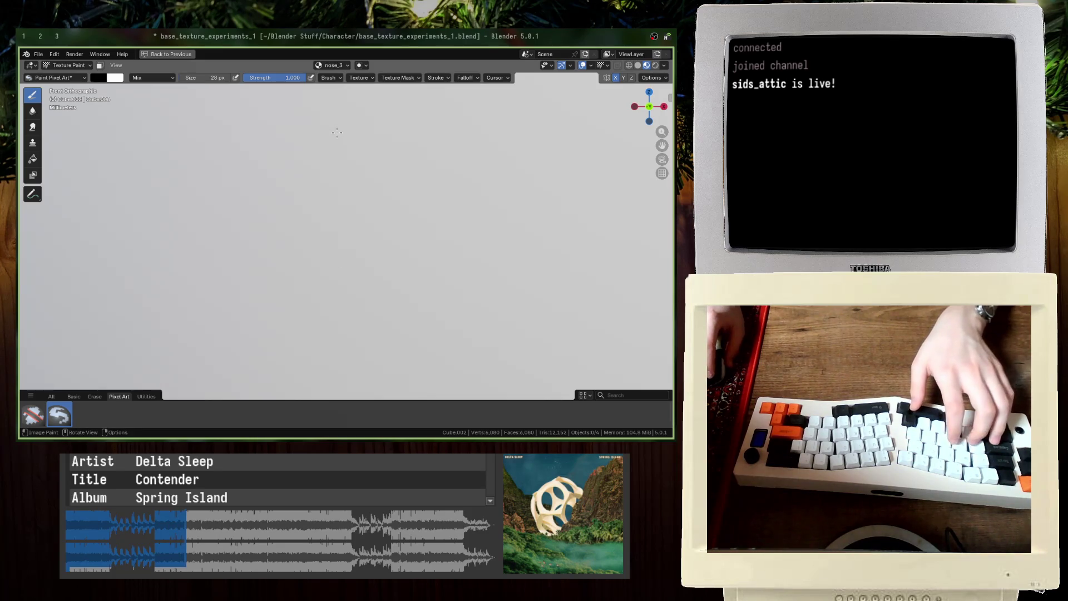
Step: Paint a stepped black pixel pyramid on the head with a 58 px brush, then undo its extra cells
mouse_move(336, 132)
left_mouse_down()
mouse_move(321, 143)
mouse_move(315, 176)
mouse_move(303, 168)
mouse_move(283, 191)
mouse_move(284, 231)
mouse_move(369, 222)
mouse_move(391, 165)
mouse_move(414, 185)
mouse_move(410, 213)
mouse_move(362, 166)
mouse_move(349, 187)
left_mouse_up()
left_click(366, 151)
left_click(411, 232)
key("f")
left_click(369, 206)
key("ctrl+z")
key("ctrl+z")
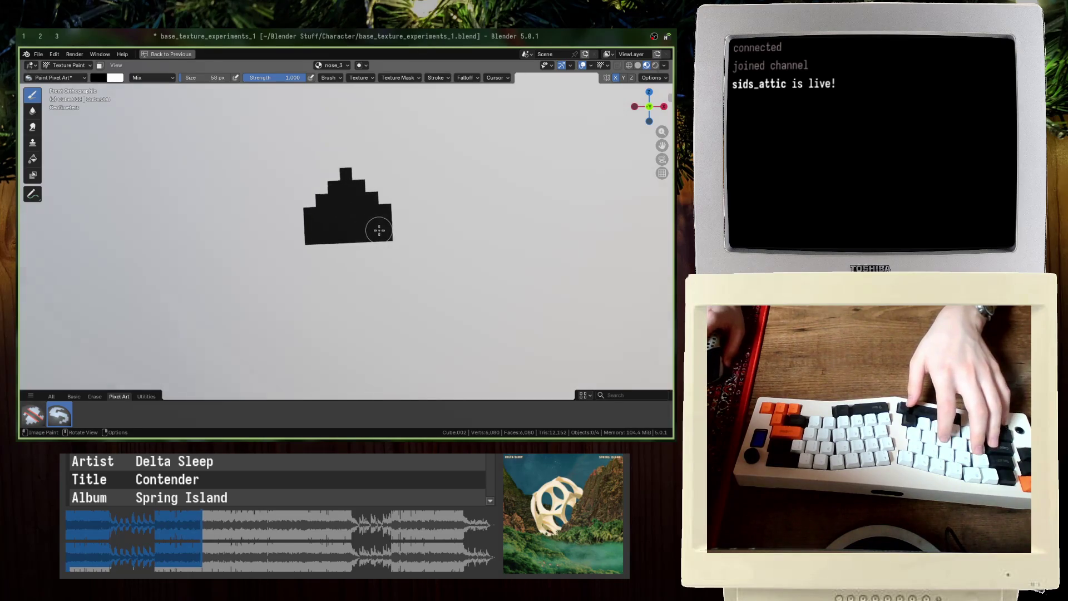
key("ctrl+shift+z")
key("ctrl+shift+z")
key("ctrl+z")
key("ctrl+z")
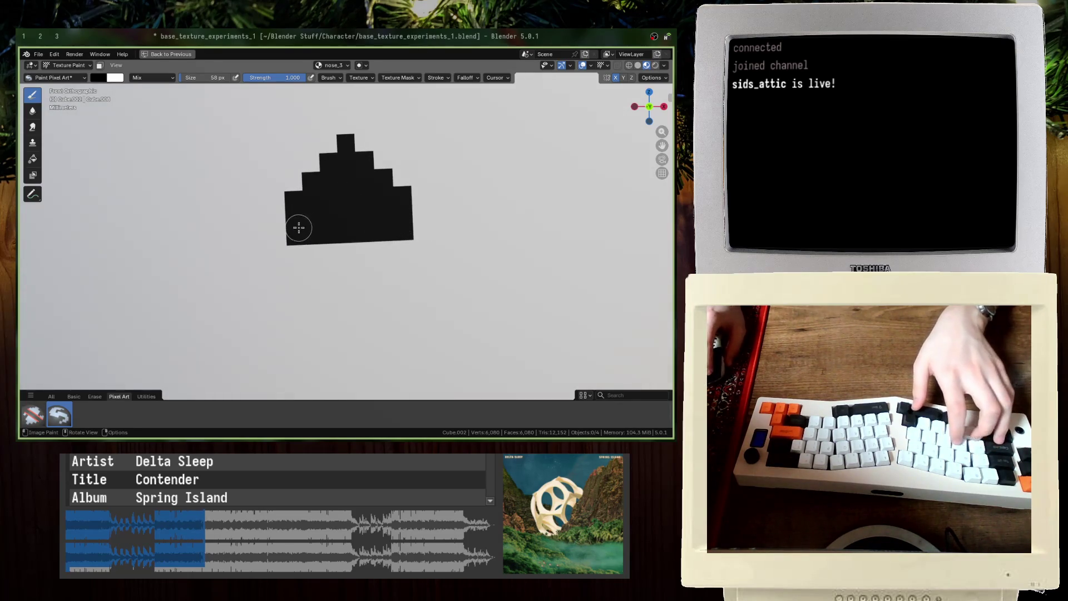
mouse_move(291, 223)
left_mouse_down()
mouse_move(286, 231)
mouse_move(412, 221)
left_mouse_up()
key("ctrl+z")
key("ctrl+z")
key("ctrl+z")
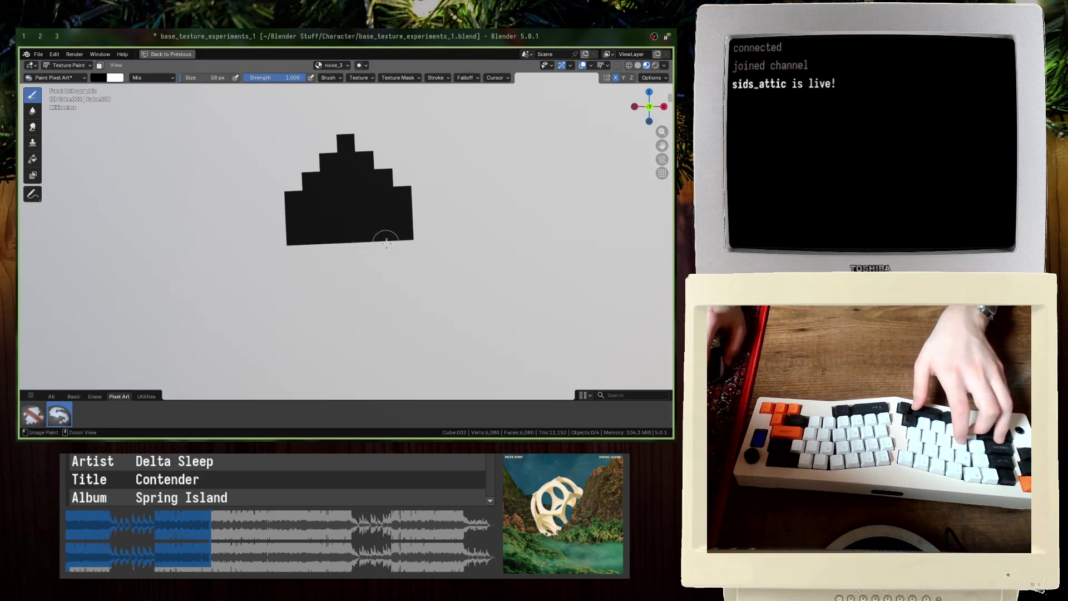
Step: Step through undo and redo of the pixel shapes, try a filled triangle at 26 px, and save
scroll(352, 222, "down", 10)
scroll(347, 231, "up", 3)
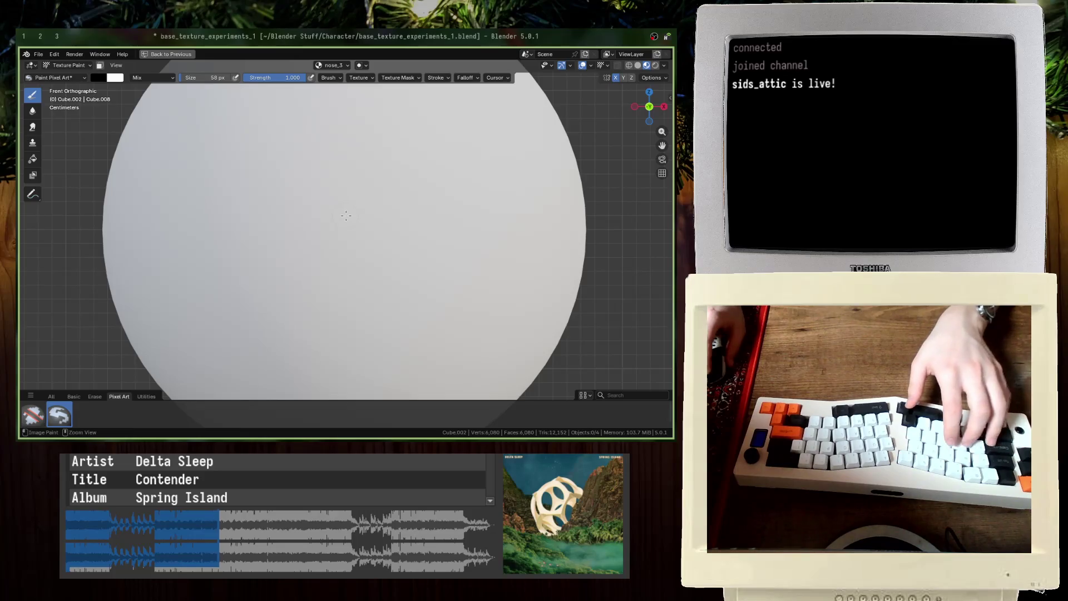
key("ctrl+s")
key("ctrl+z")
key("ctrl+z")
key("ctrl+z")
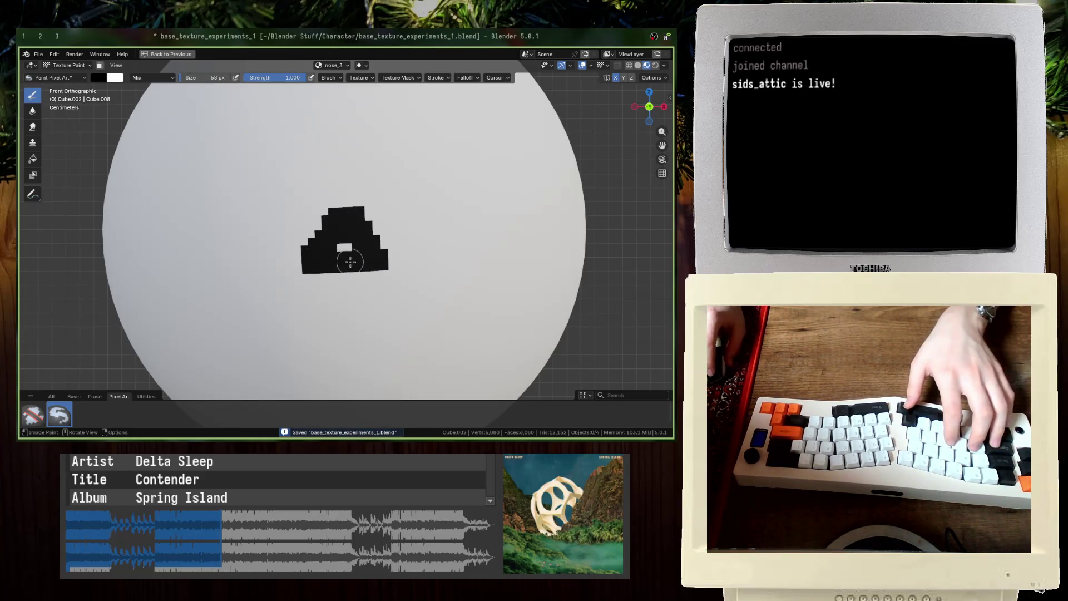
scroll(348, 247, "down", 4)
key("ctrl+z")
scroll(352, 239, "up", 4)
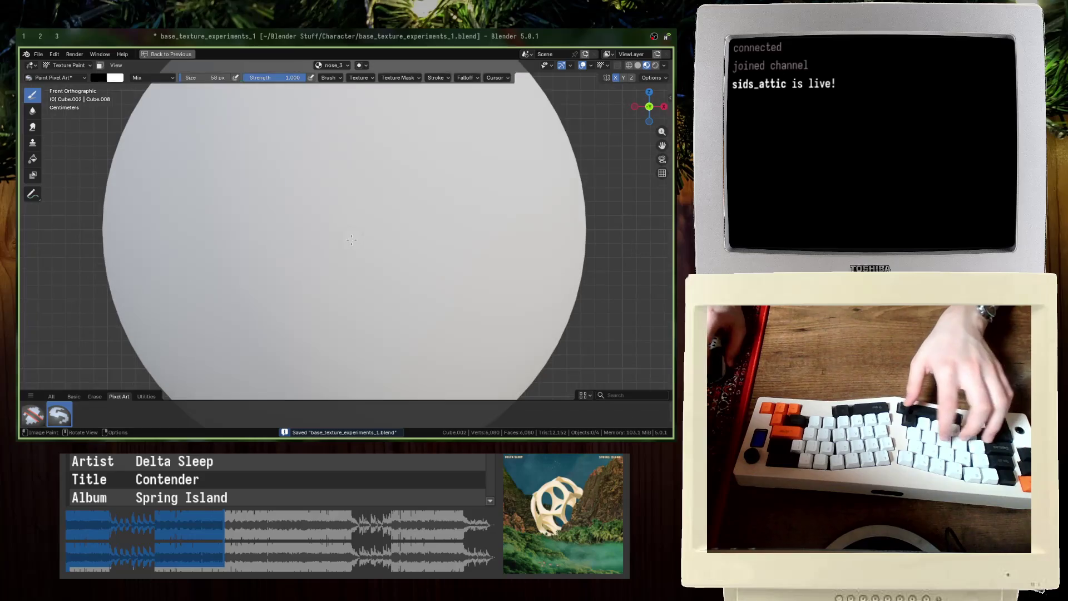
key("ctrl+shift+z")
key("ctrl+shift+z")
key("ctrl+shift+z")
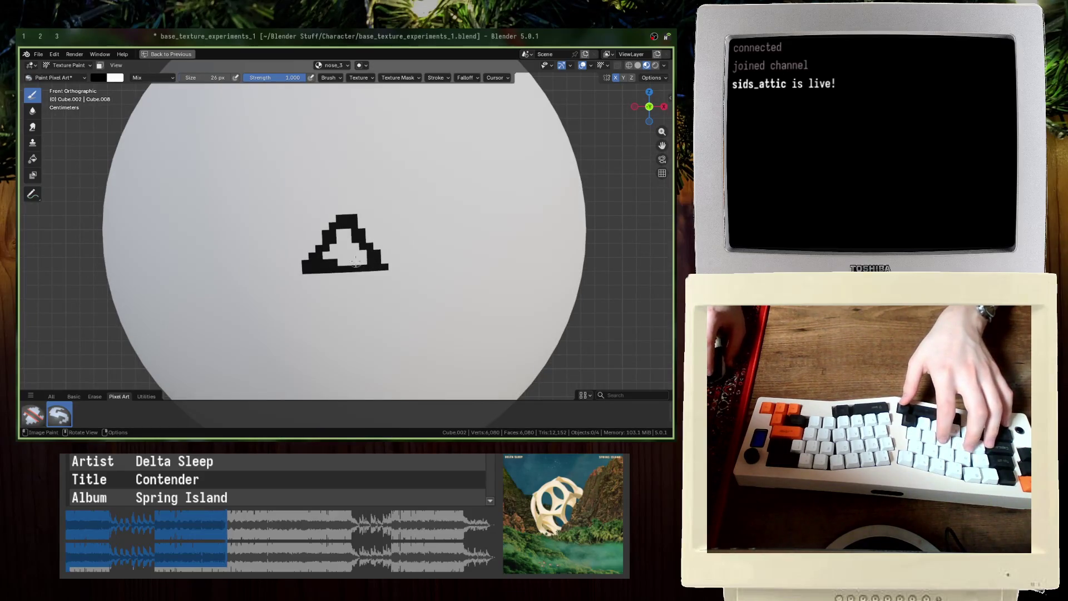
left_click_drag(356, 261, 348, 231)
scroll(356, 245, "down", 5)
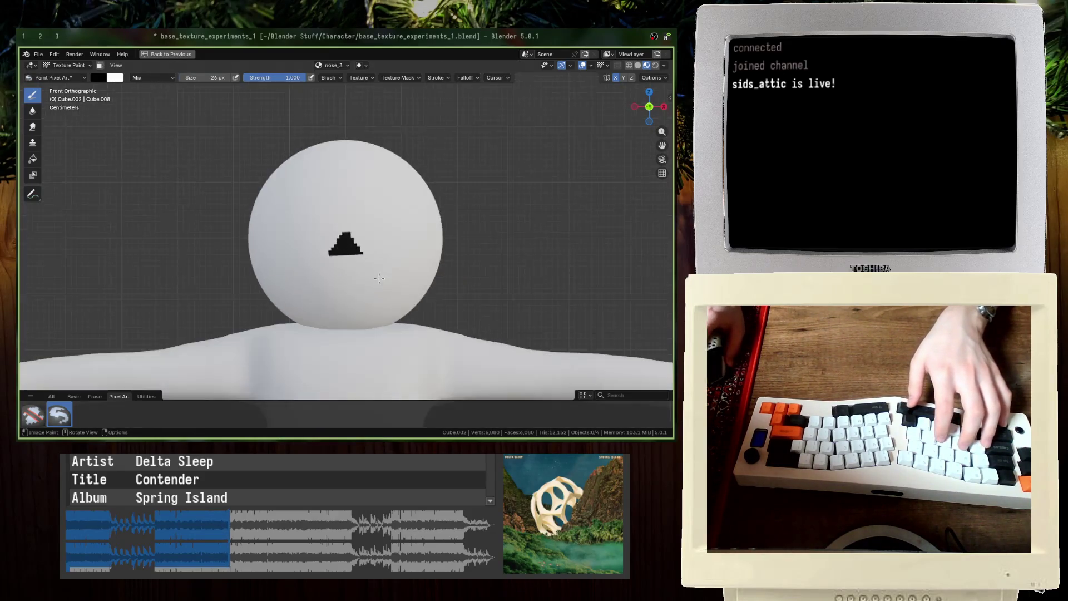
key("ctrl+z")
key("ctrl+s")
scroll(361, 250, "up", 10)
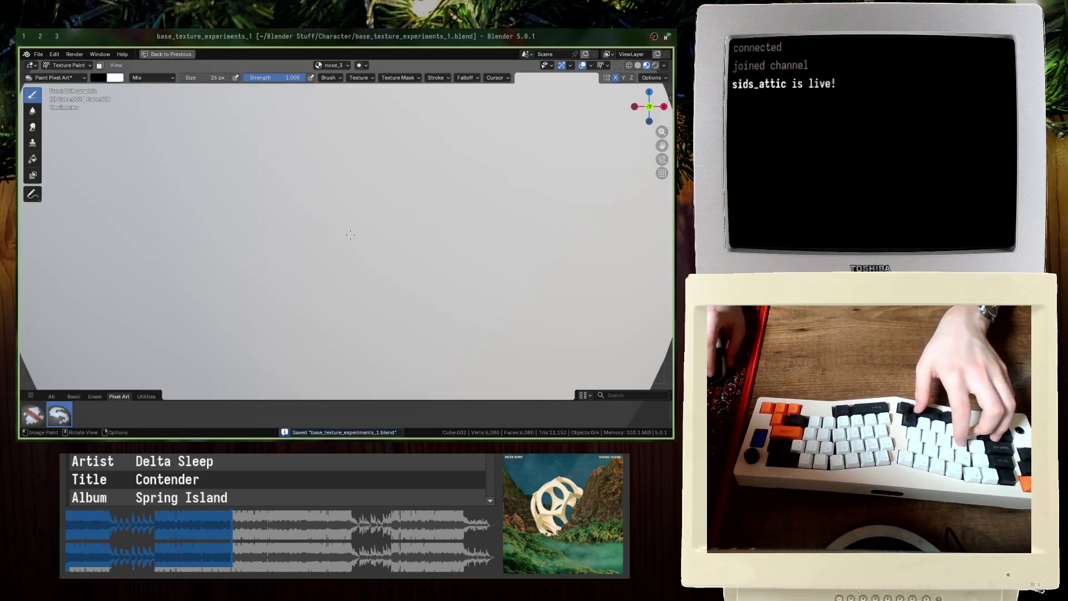
Step: Try a blocky black shape, settle on the small central oval, and save the file
scroll(354, 227, "down", 5)
mouse_move(359, 218)
left_mouse_down()
mouse_move(329, 222)
mouse_move(333, 238)
mouse_move(336, 225)
mouse_move(332, 235)
mouse_move(370, 231)
mouse_move(340, 248)
mouse_move(338, 235)
left_mouse_up()
key("ctrl+z")
key("ctrl+z")
key("ctrl+z")
key("ctrl+z")
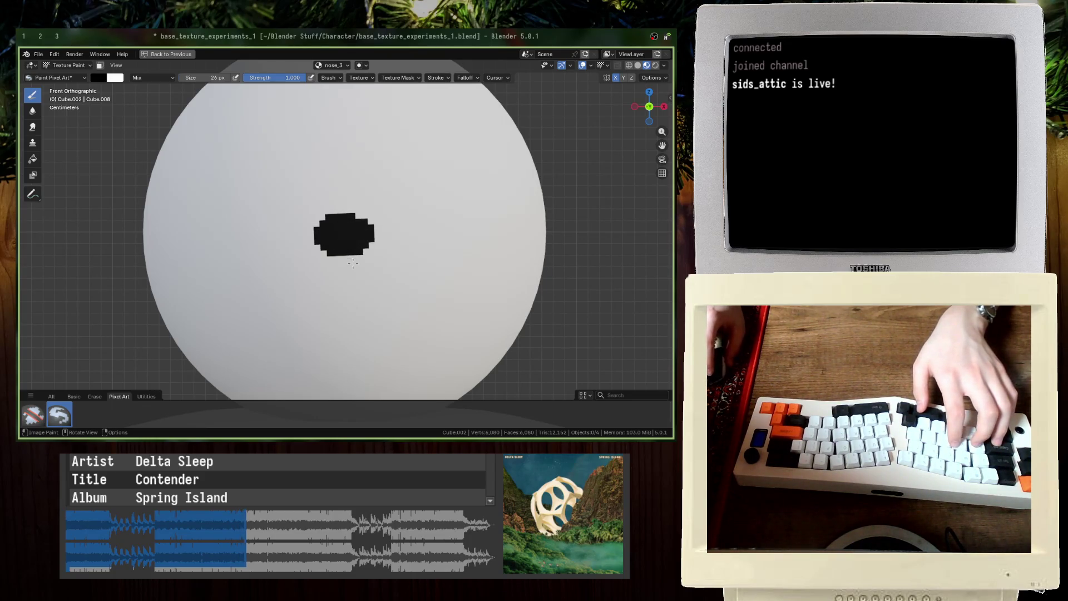
scroll(353, 263, "down", 5)
scroll(359, 256, "up", 5)
key("ctrl+s")
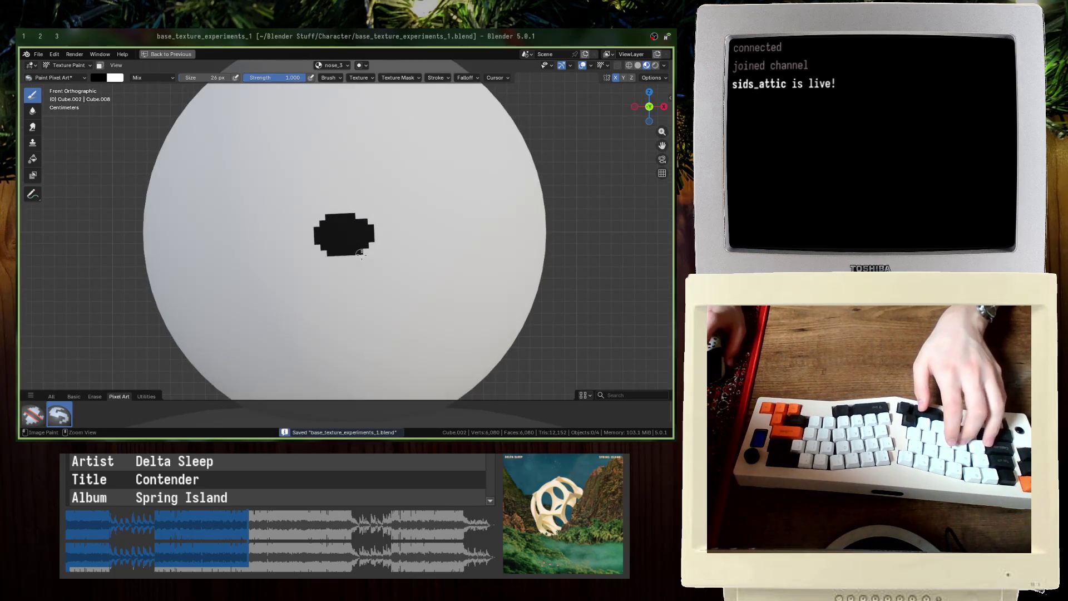
key("ctrl+z")
key("ctrl+z")
key("ctrl+z")
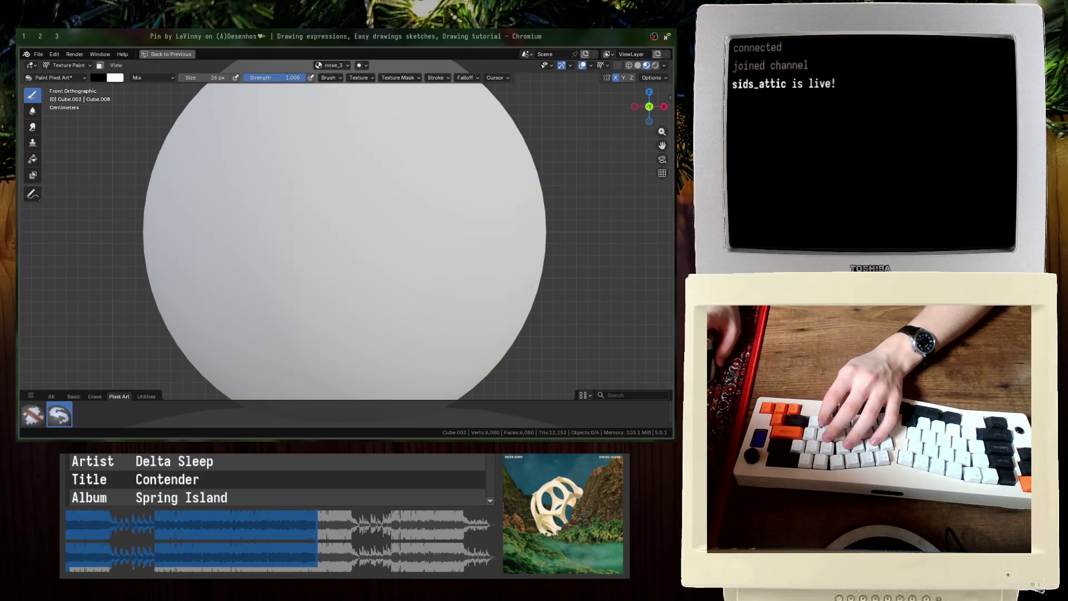
Step: Return from the Chromium reference page to Blender with the face left blank
key("alt+Tab")
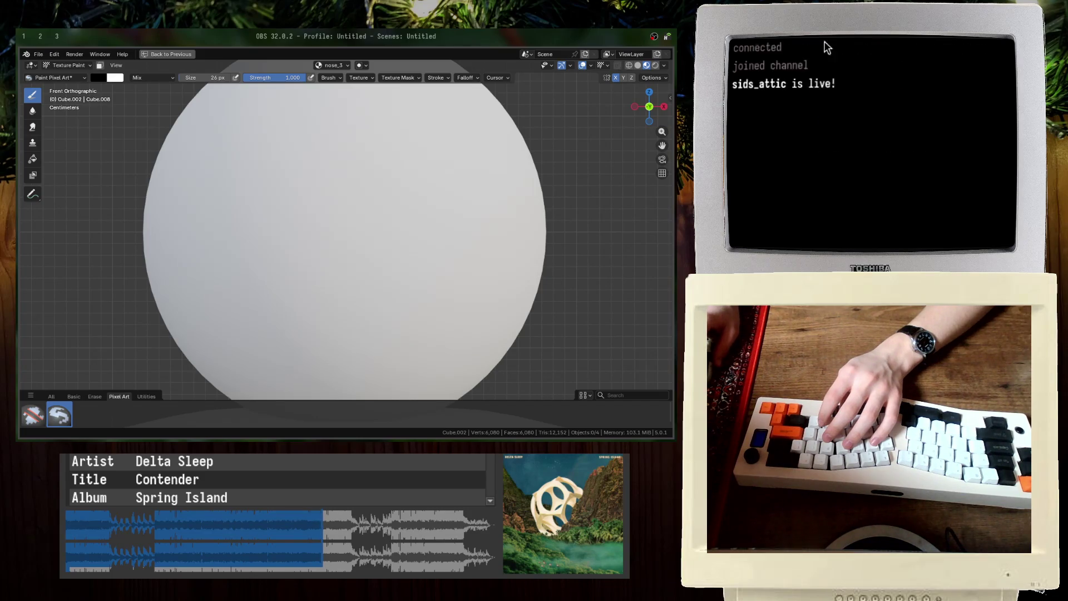
scroll(302, 262, "down", 3)
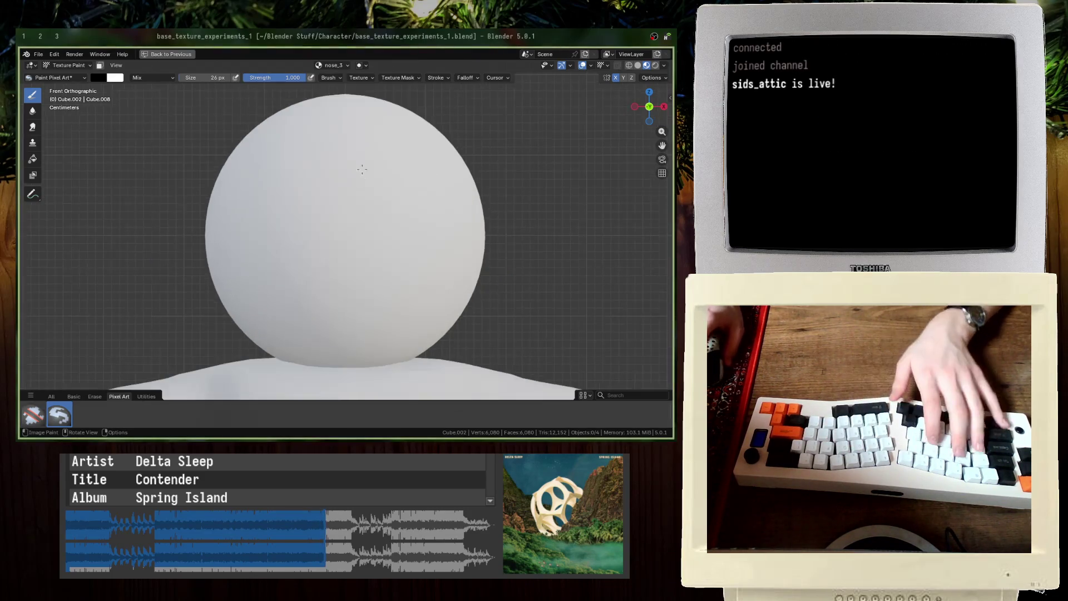
Step: Replace nose_3 with a new blank base-colour image 'detail_1' and pick the Paint Soft brush
key("ctrl+s")
key("ctrl+space")
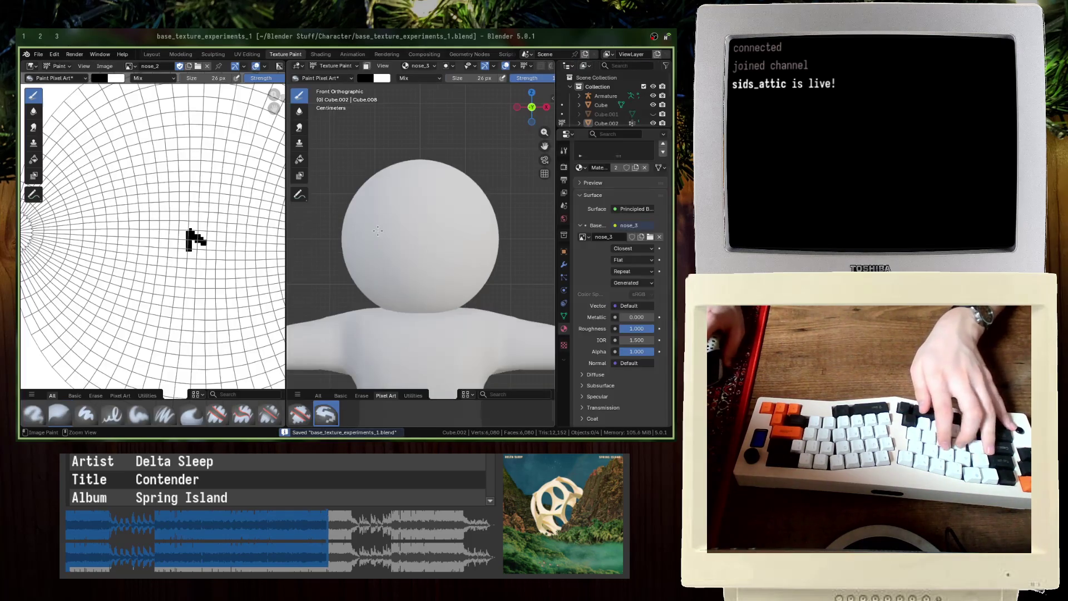
left_click(582, 237)
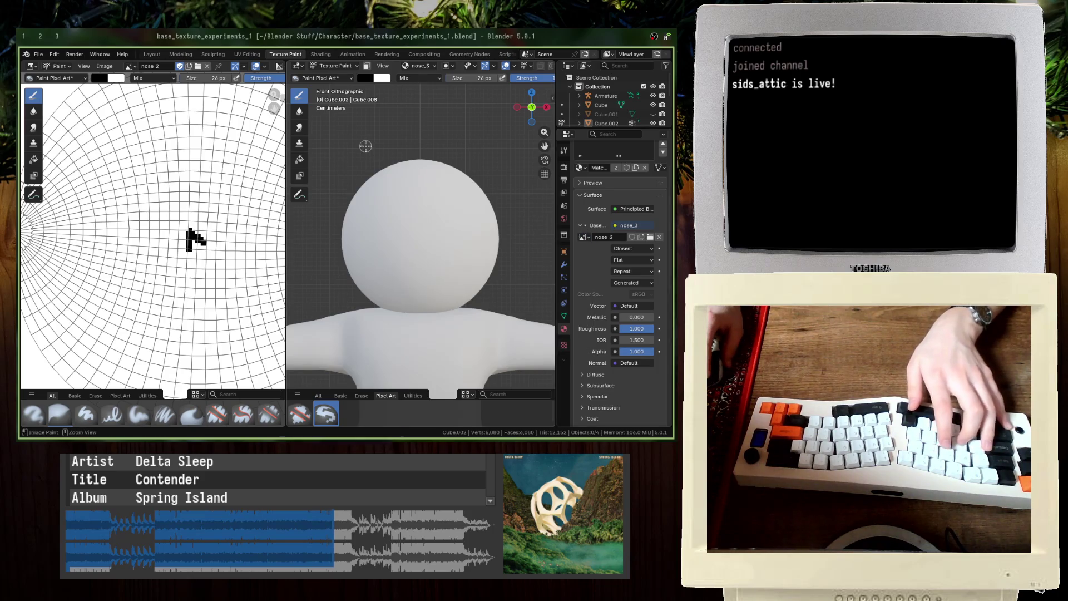
left_click(659, 237)
left_click(610, 237)
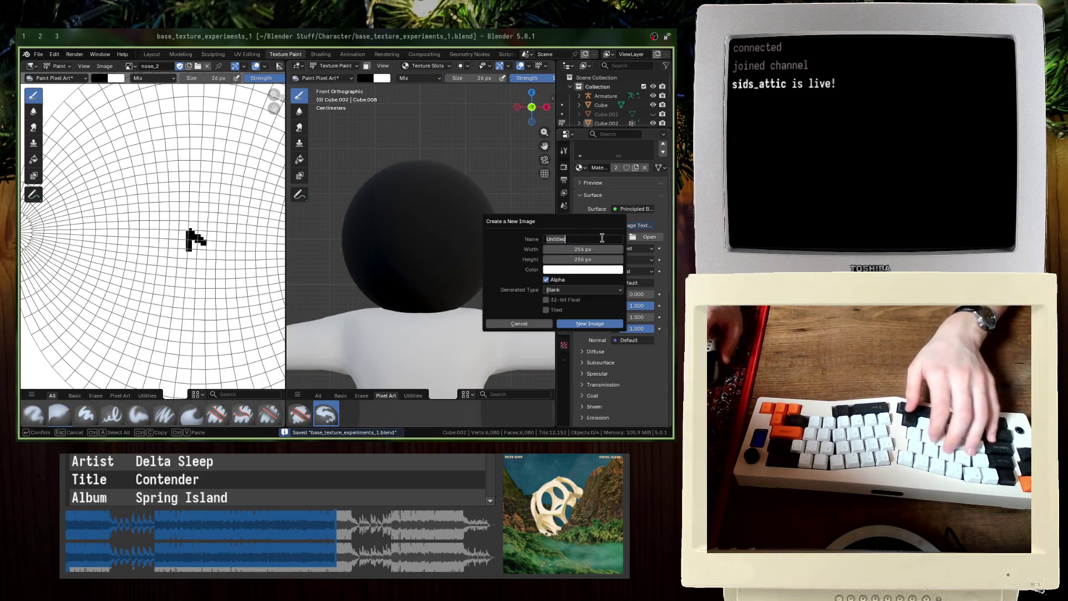
type("detail_1")
key("Return")
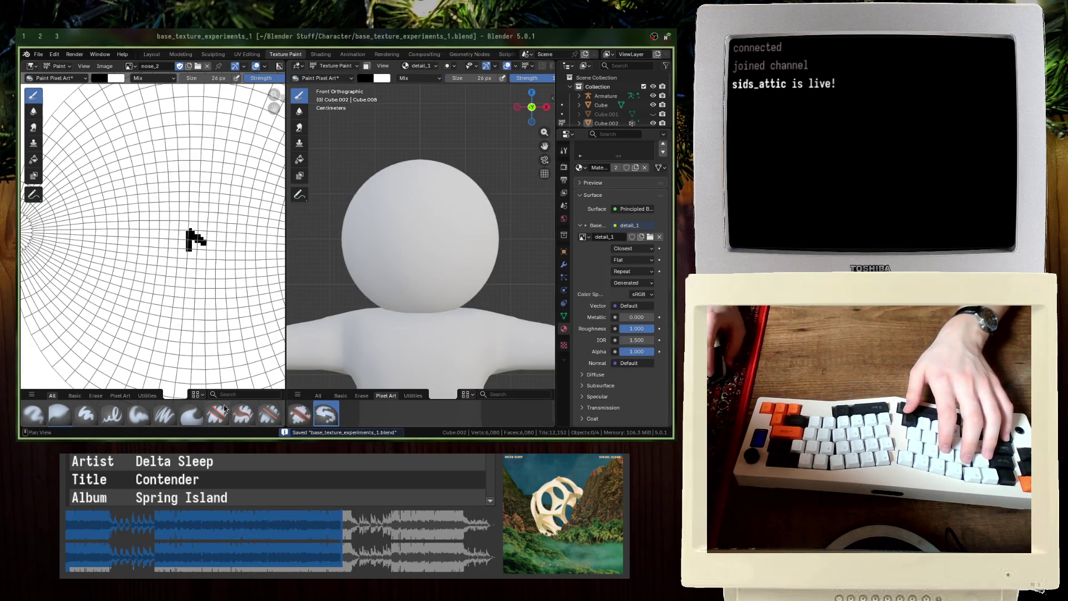
left_click(142, 417)
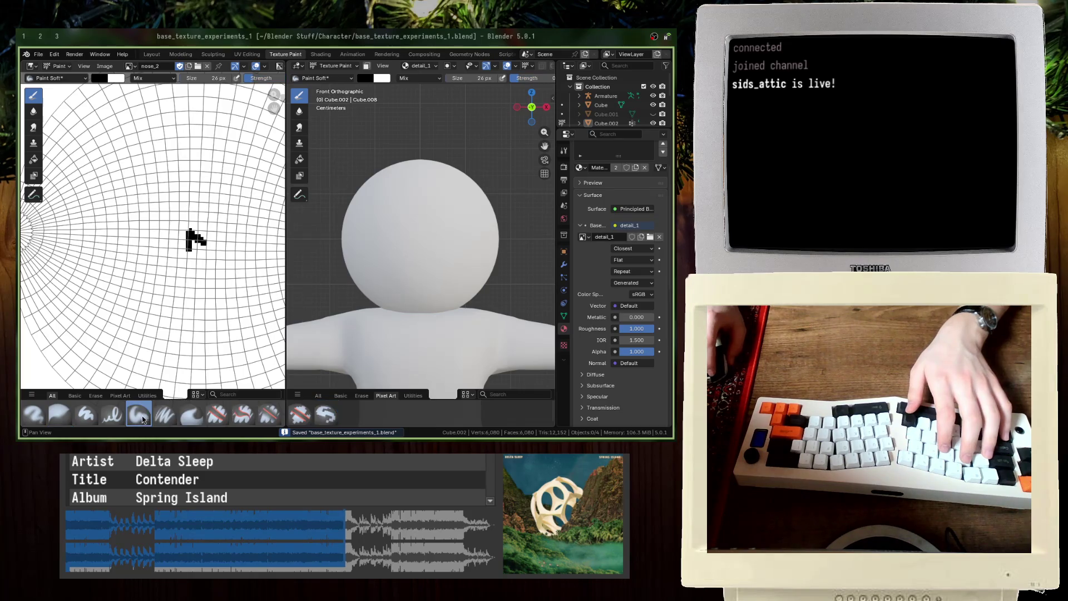
key("ctrl+space")
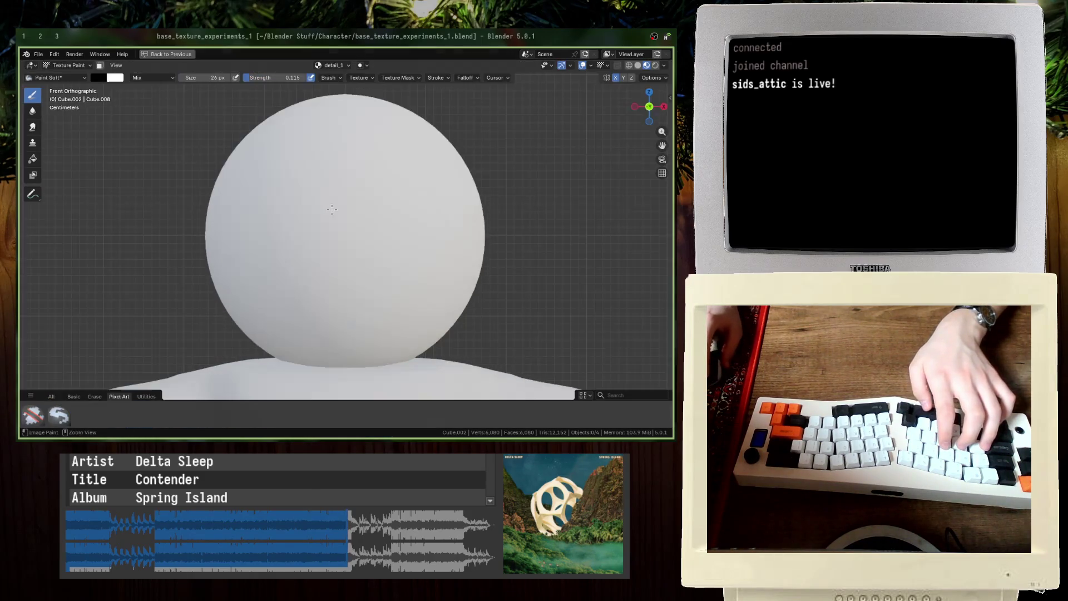
Step: Paint a test grey smudge on the head and undo it
key("ctrl+s")
scroll(339, 214, "down", 4)
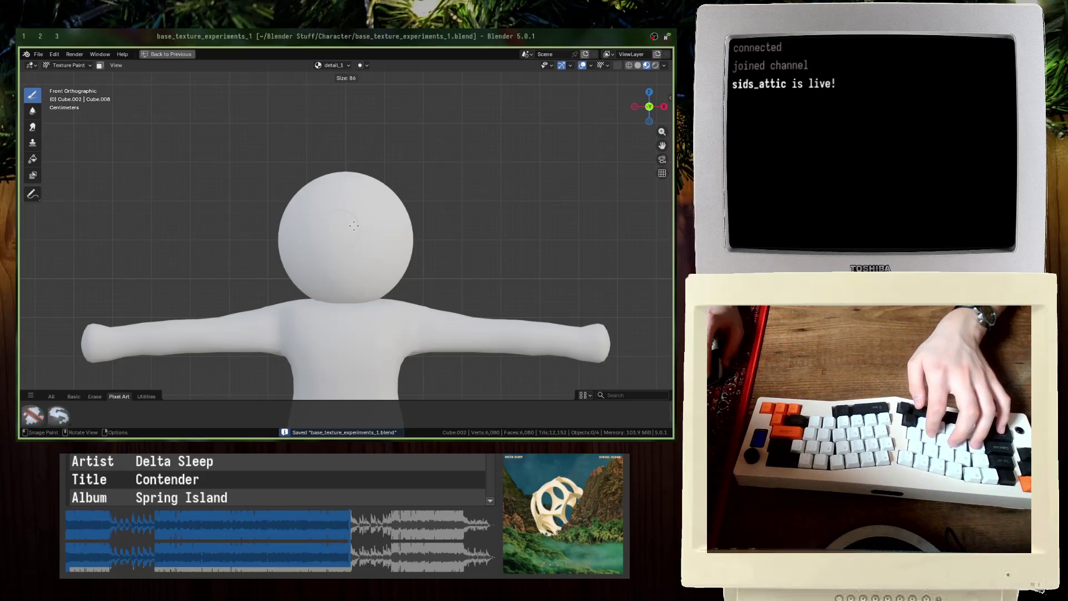
left_click(349, 228)
left_click_drag(334, 239, 357, 245)
scroll(357, 246, "up", 3)
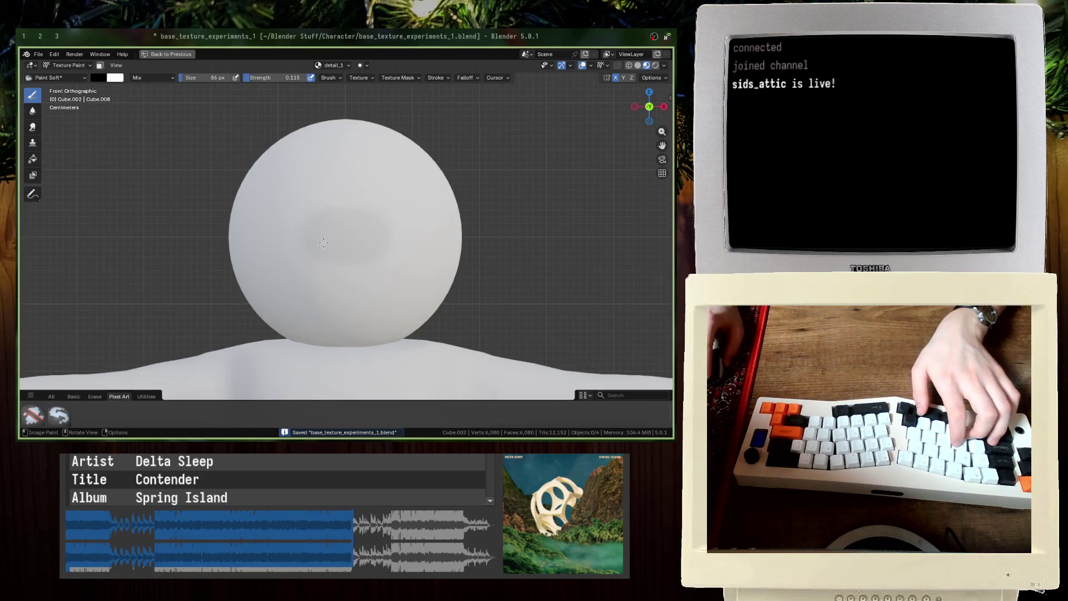
key("ctrl+z")
key("ctrl+z")
key("ctrl+z")
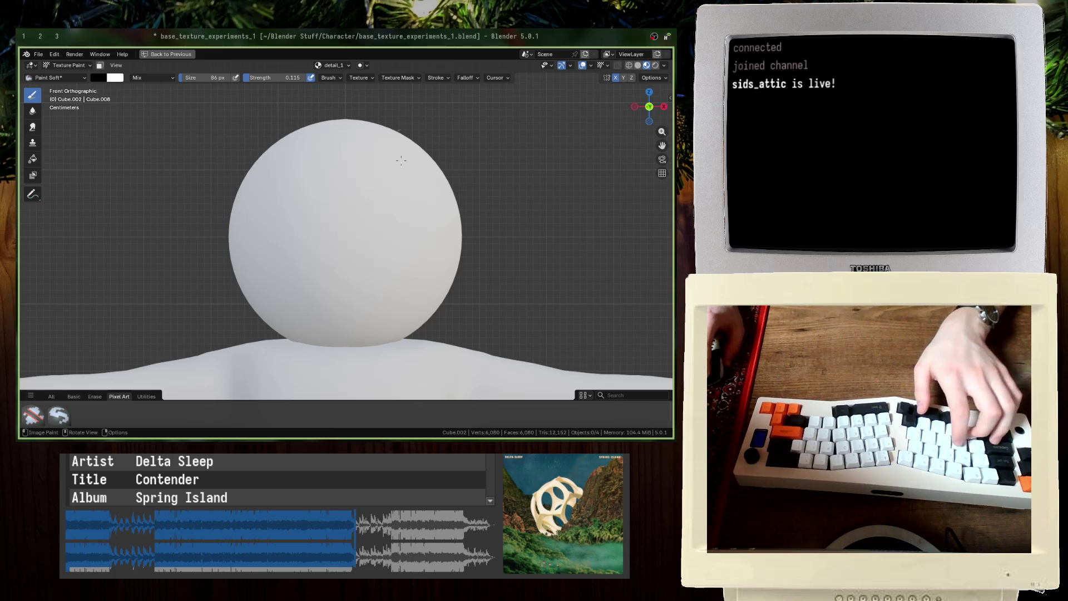
Step: Raise the brush strength, paint a soft grey mouth-like arc mid-face, and save the file
key("shift+f")
key("Return")
mouse_move(339, 219)
left_mouse_down()
mouse_move(381, 245)
mouse_move(358, 248)
left_mouse_up()
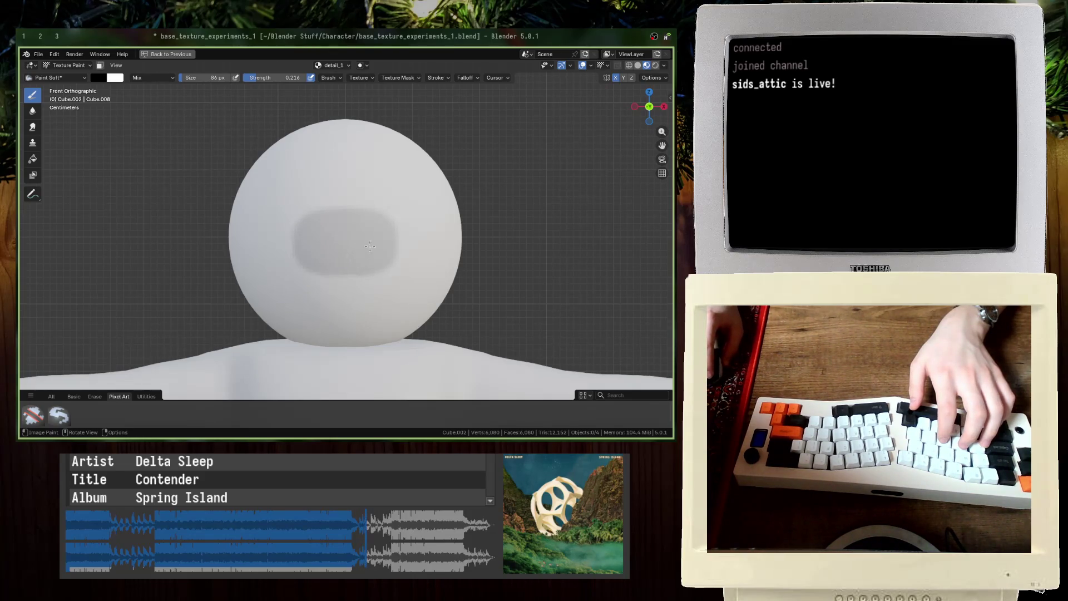
key("ctrl+z")
mouse_move(309, 236)
left_mouse_down()
mouse_move(383, 223)
mouse_move(389, 261)
mouse_move(350, 239)
left_mouse_up()
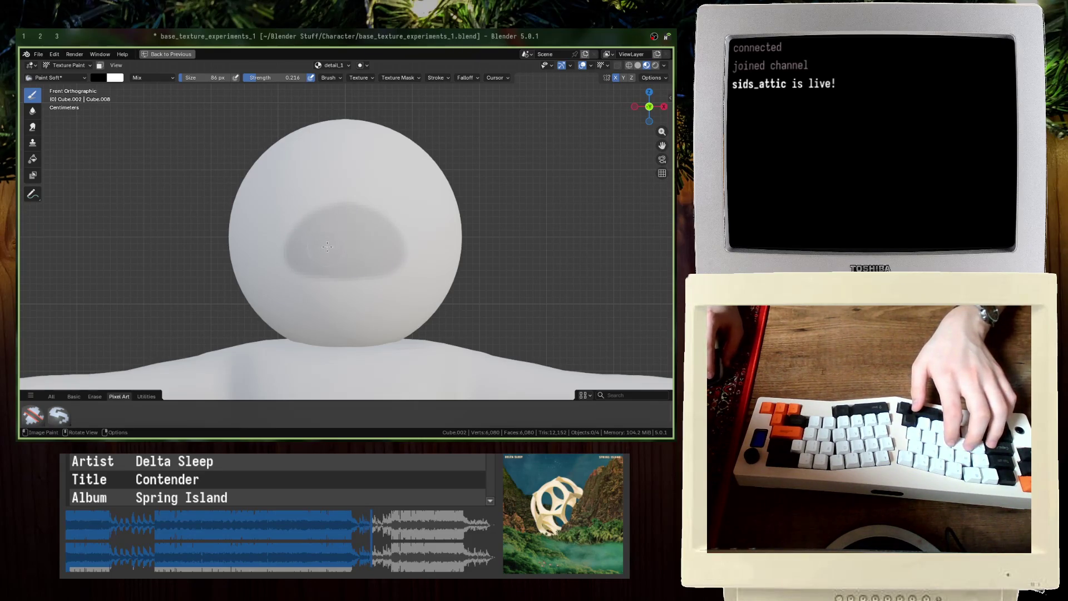
key("ctrl+s")
key("ctrl+space")
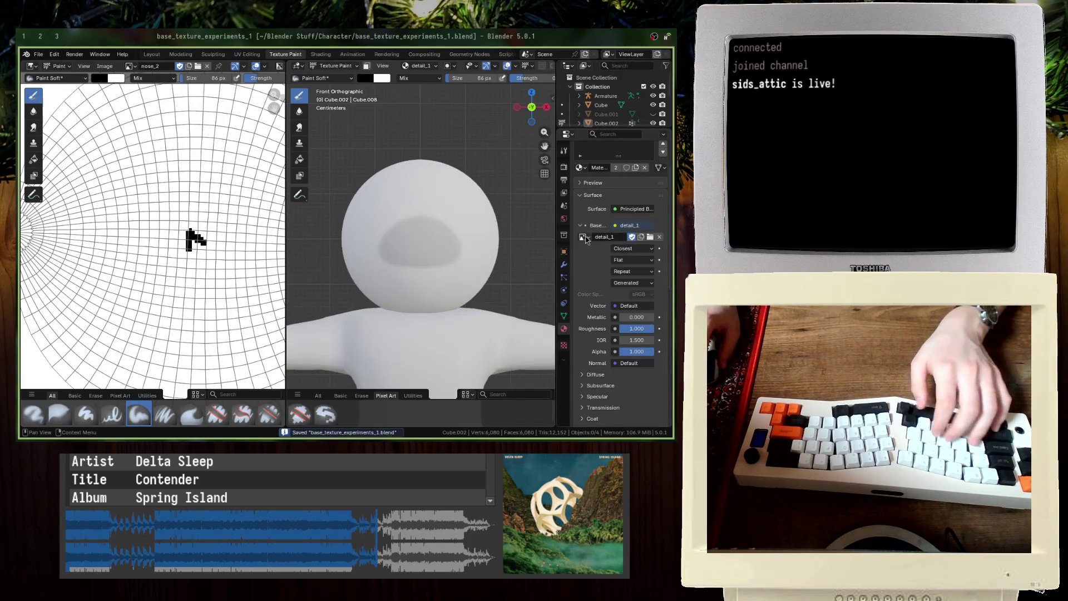
left_click(129, 65)
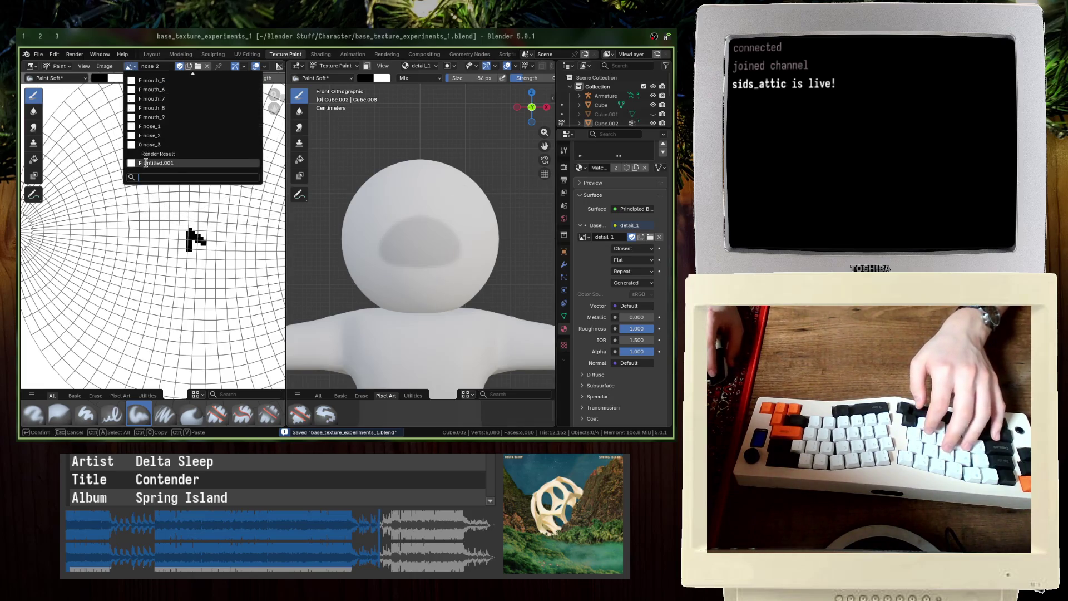
Step: Save the painted detail_1 image to disk as an image file
scroll(170, 108, "up", 5)
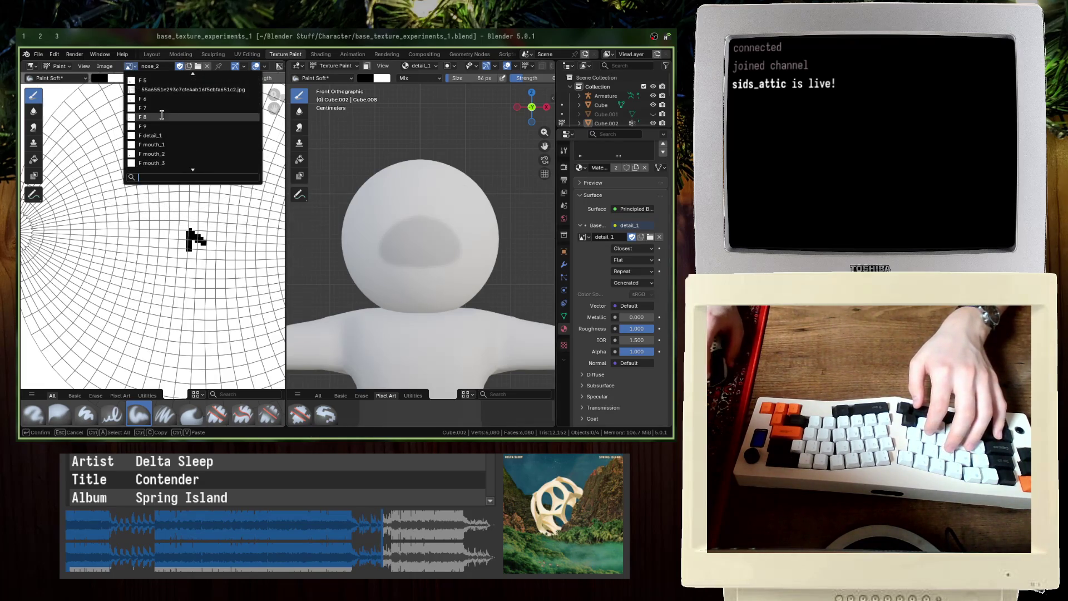
left_click(141, 91)
key("ctrl+s")
left_click(106, 66)
left_click(139, 169)
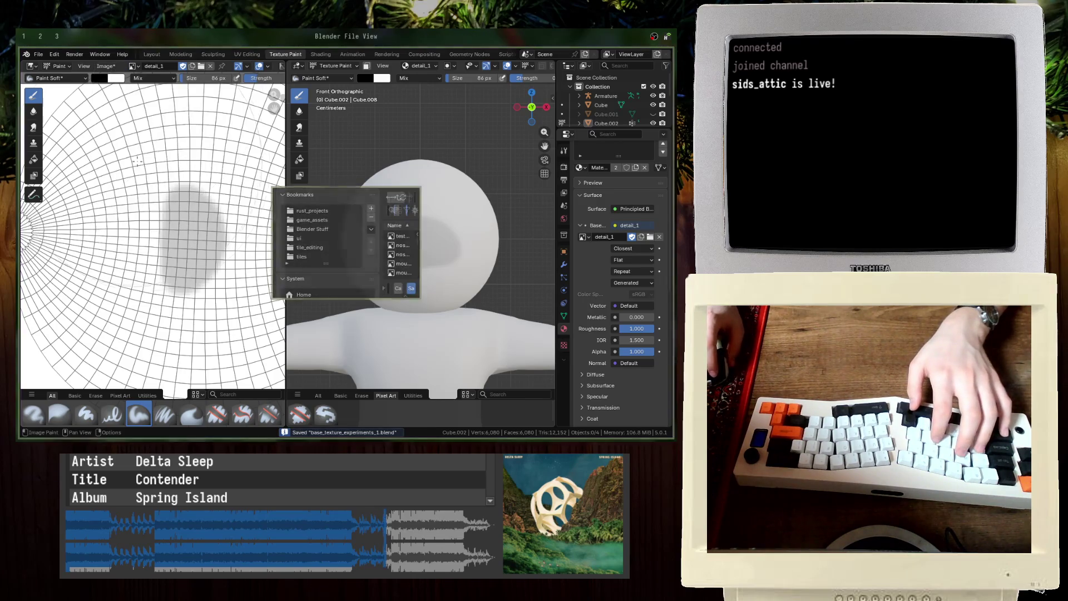
left_click(411, 288)
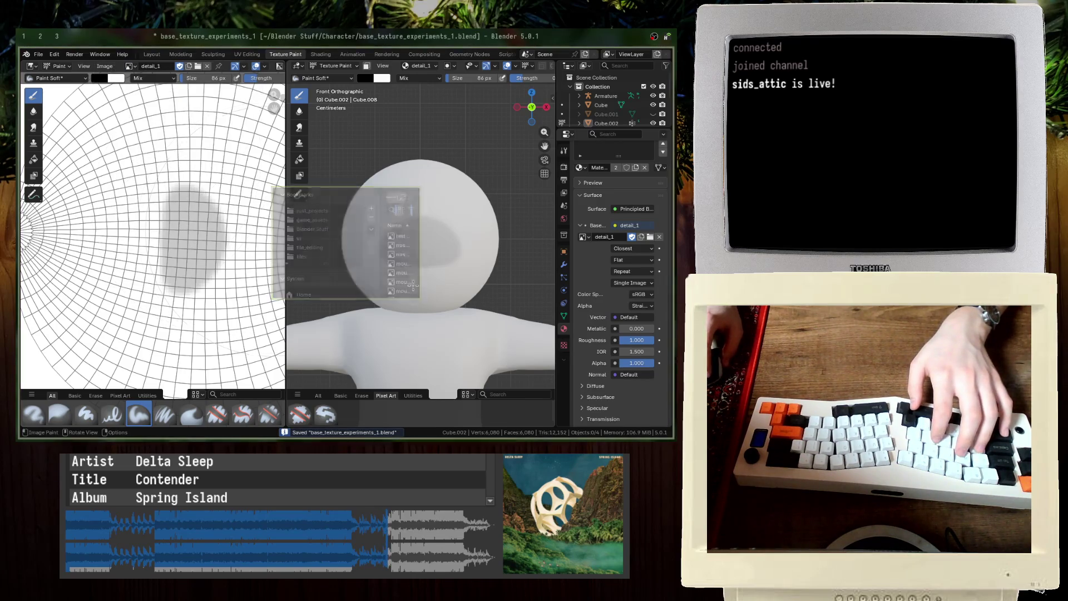
Step: Create a new blank base-colour image named detail_1 (becomes detail_1.001)
left_click(640, 238)
key("BackSpace")
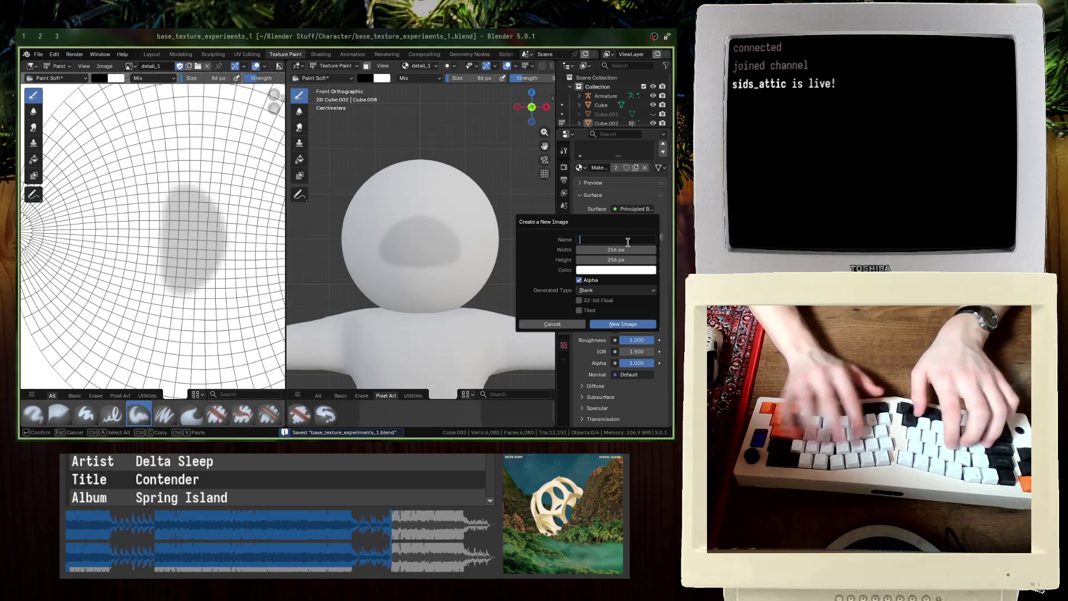
type("detail_1")
key("Return")
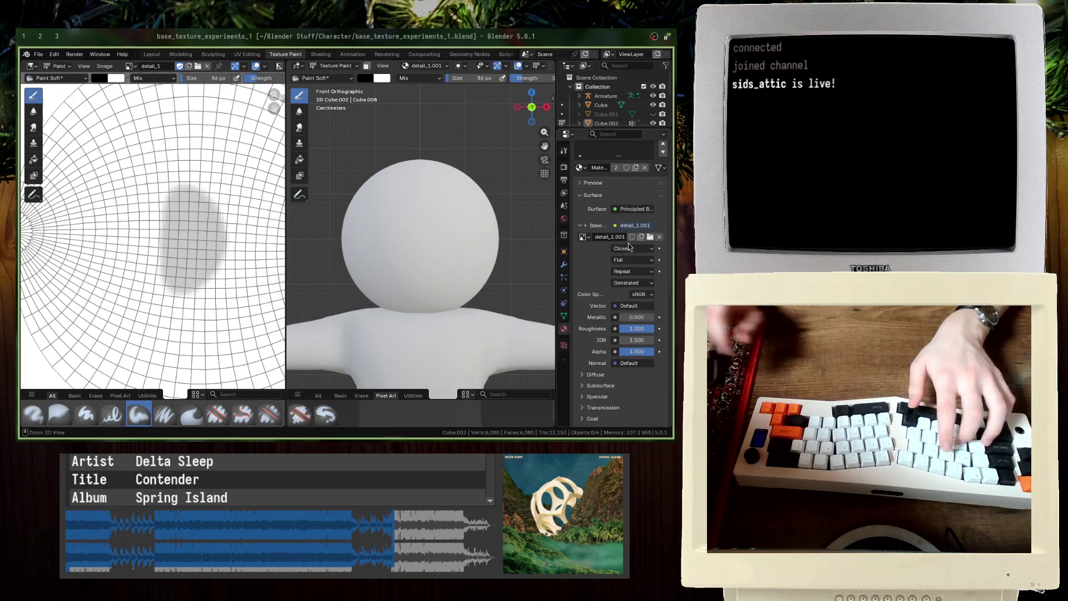
key("ctrl+s")
Step: Save the blend file, maximize the 3D view, and paint a short dark test stroke
scroll(384, 207, "up", 3)
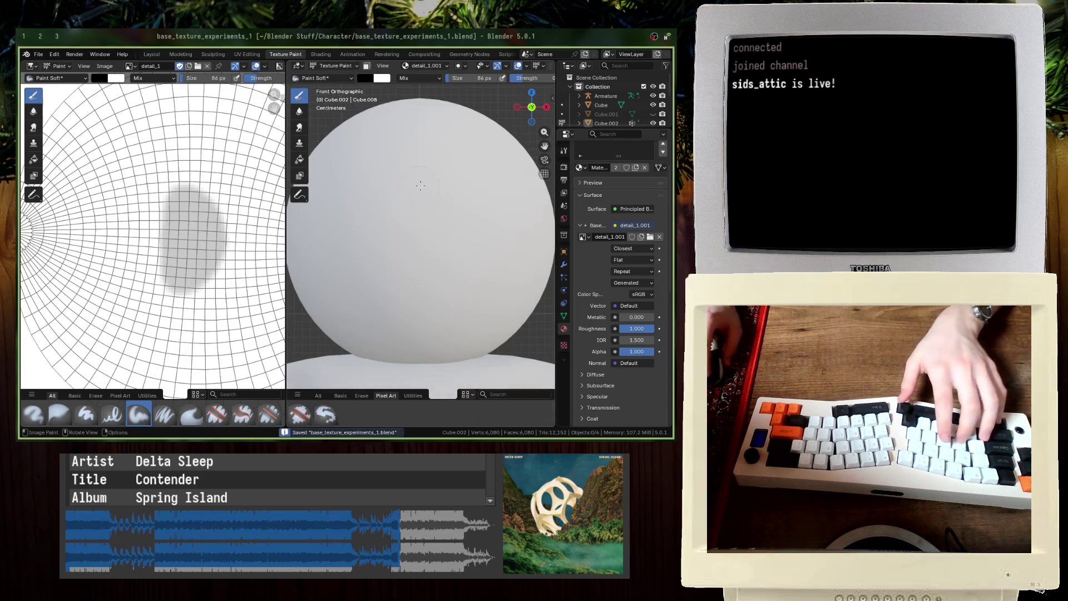
key("w")
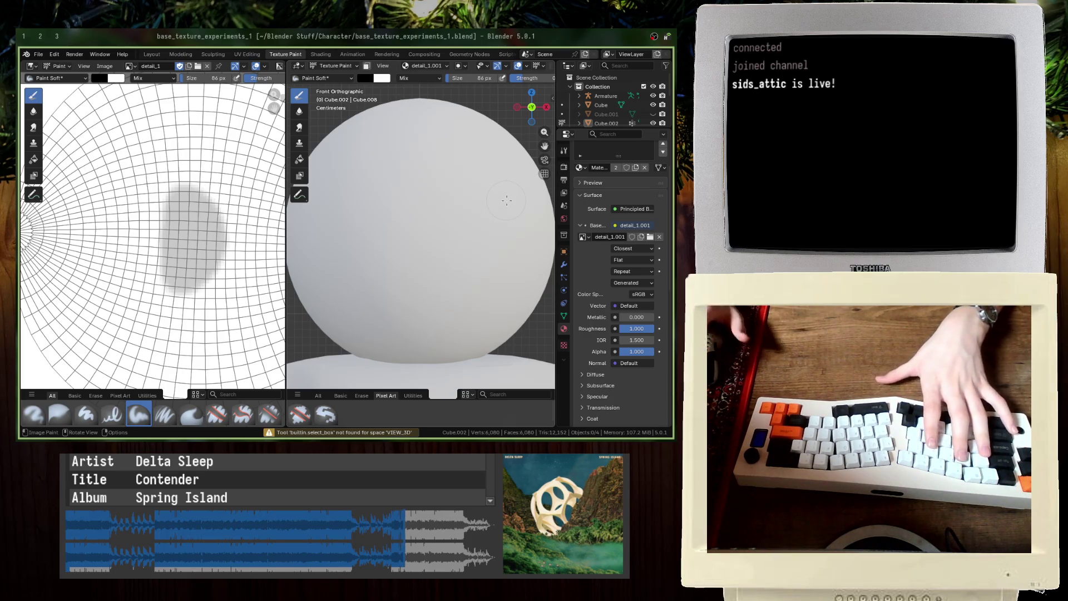
key("ctrl+s")
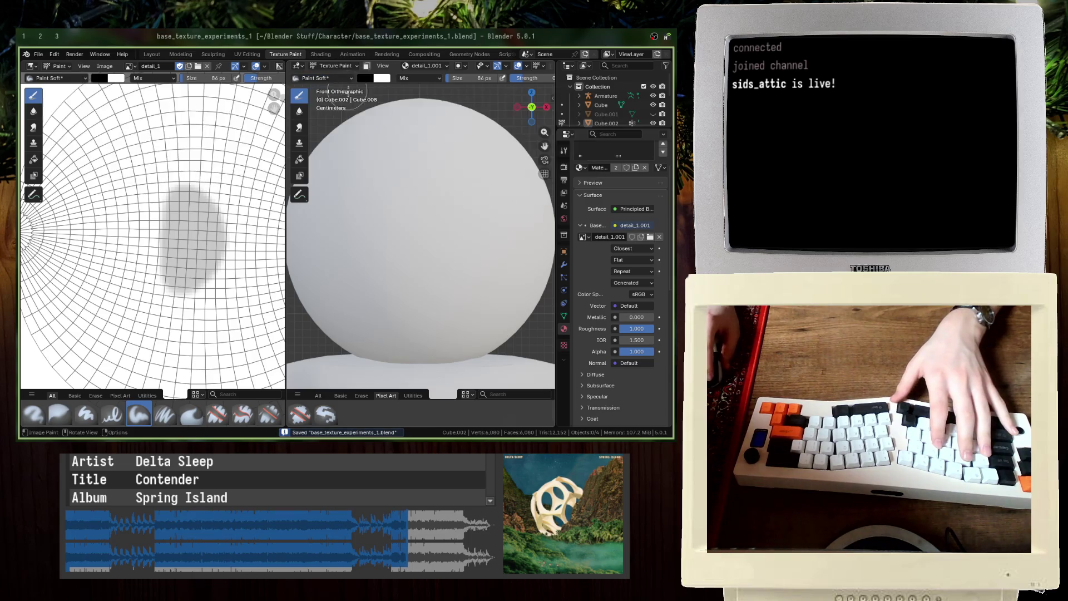
middle_click_drag(389, 167, 361, 205)
key("ctrl+space")
left_click_drag(223, 217, 228, 238)
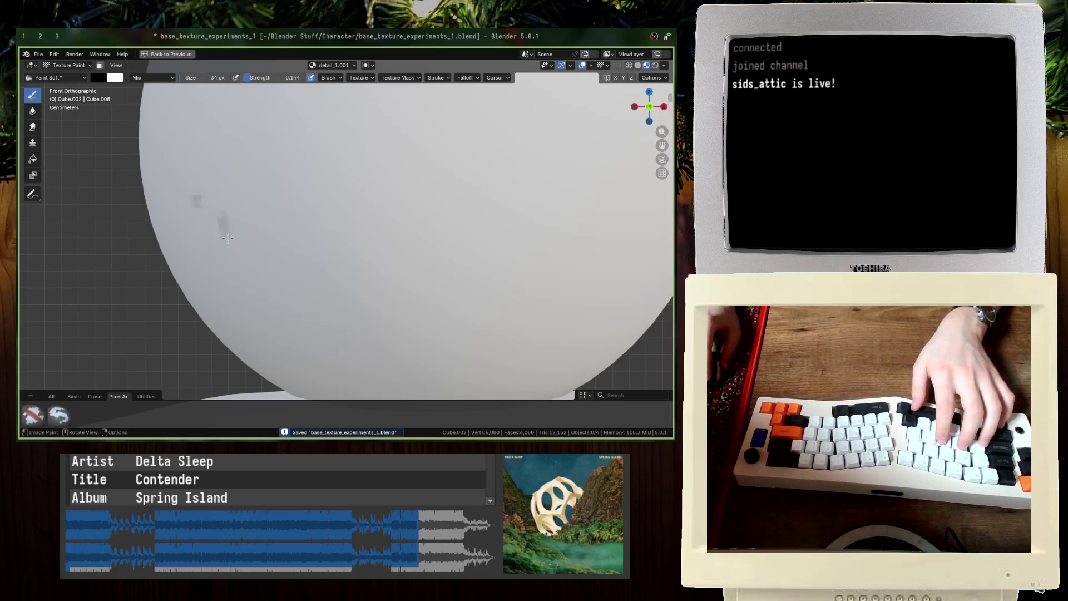
Step: Dab test grey marks where the eyes go, then undo them
left_click(269, 276)
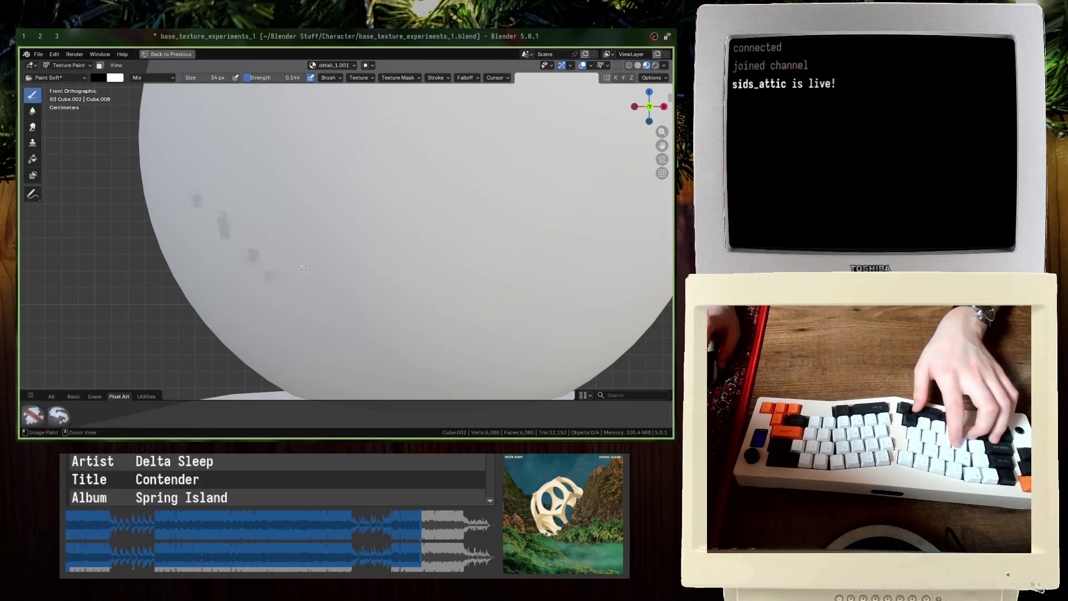
key("ctrl+z")
scroll(266, 234, "down", 5)
key("ctrl+s")
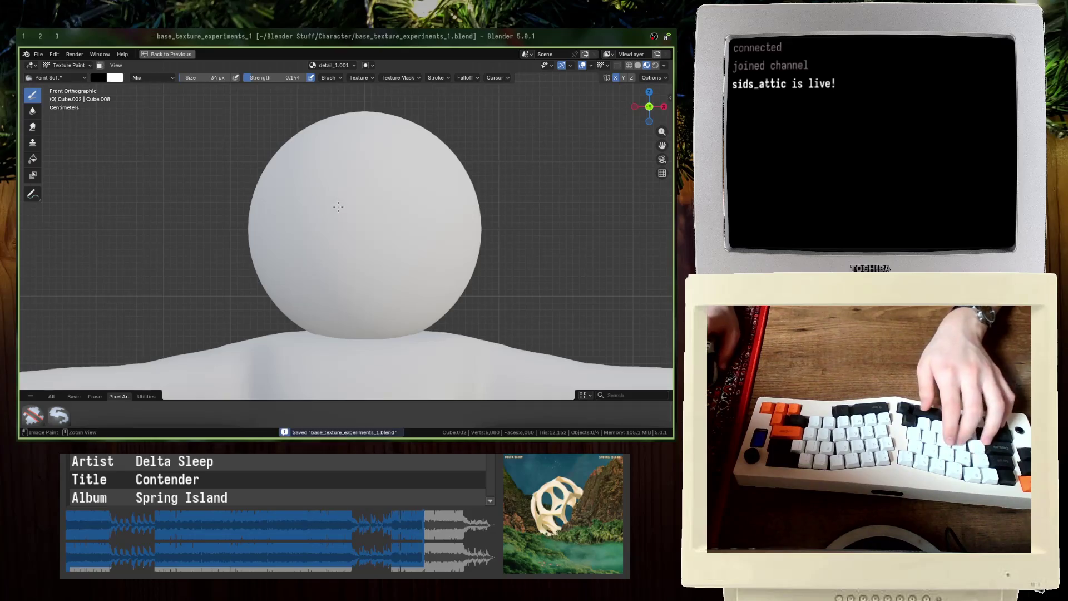
left_click(305, 264)
left_click(311, 281)
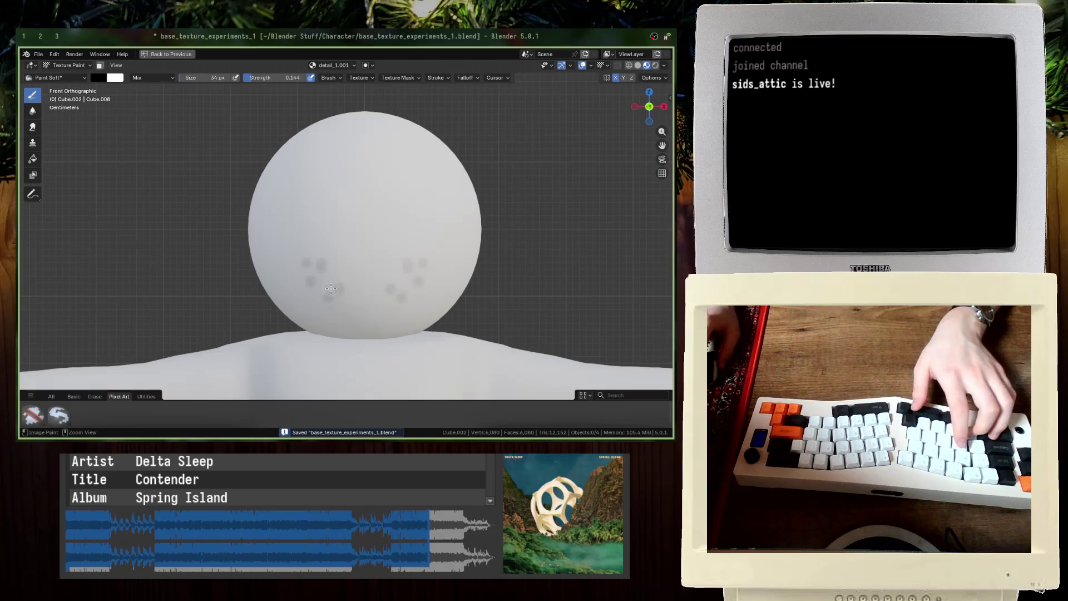
key("ctrl+z")
key("ctrl+z")
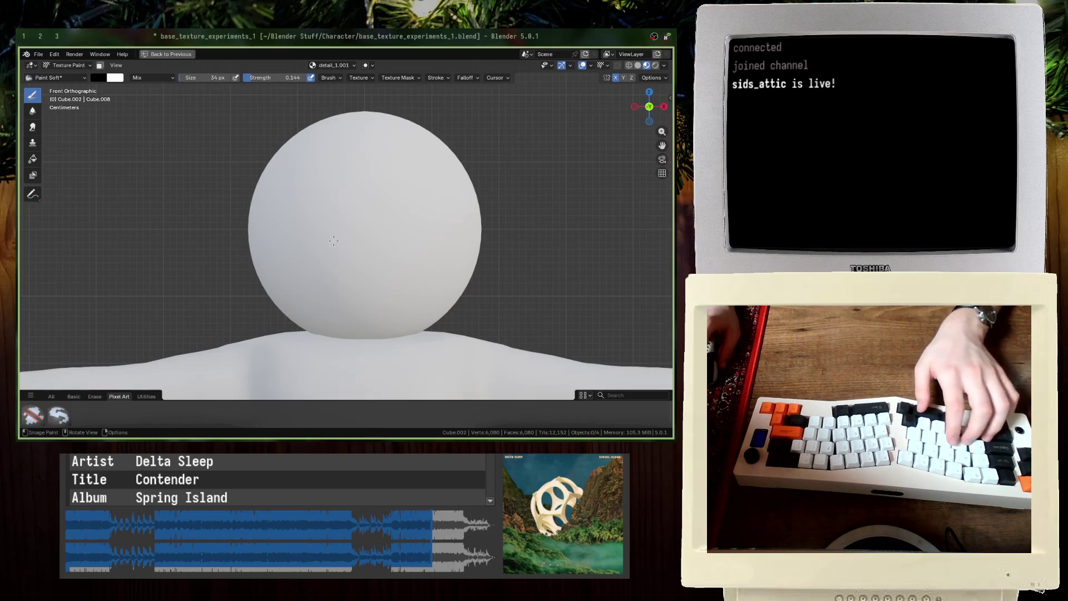
Step: With strength 0.237 and size 69 px, paint mirrored grey eye ovals and save
key("shift+f")
left_click(278, 167)
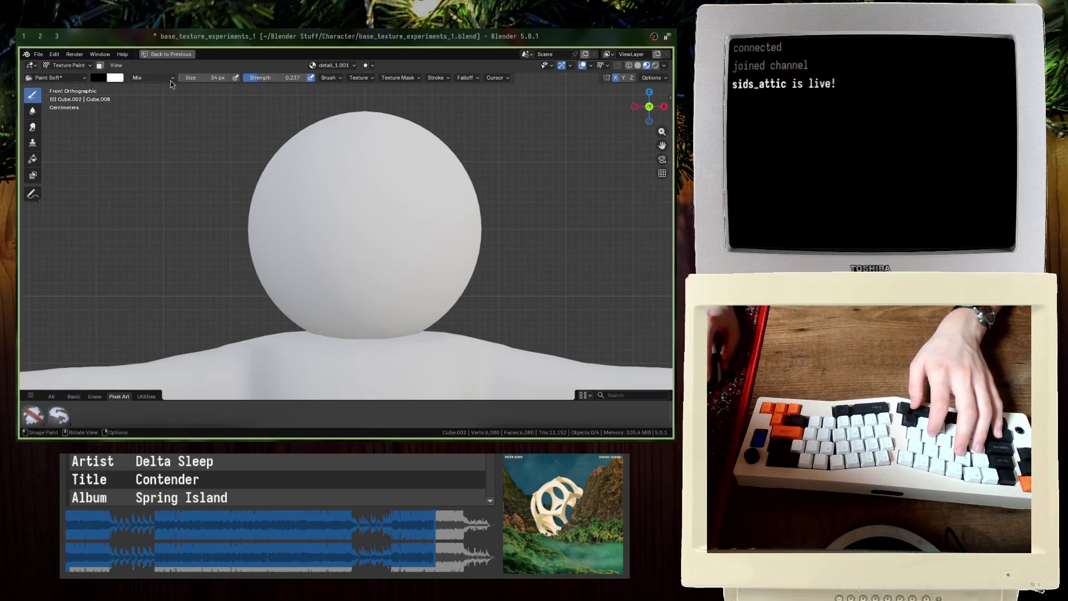
key("f")
left_click(316, 245)
mouse_move(316, 245)
left_mouse_down()
mouse_move(303, 216)
mouse_move(287, 264)
mouse_move(311, 275)
mouse_move(299, 241)
mouse_move(303, 258)
mouse_move(310, 216)
mouse_move(290, 253)
left_mouse_up()
key("ctrl+z")
key("ctrl+z")
scroll(312, 245, "down", 3)
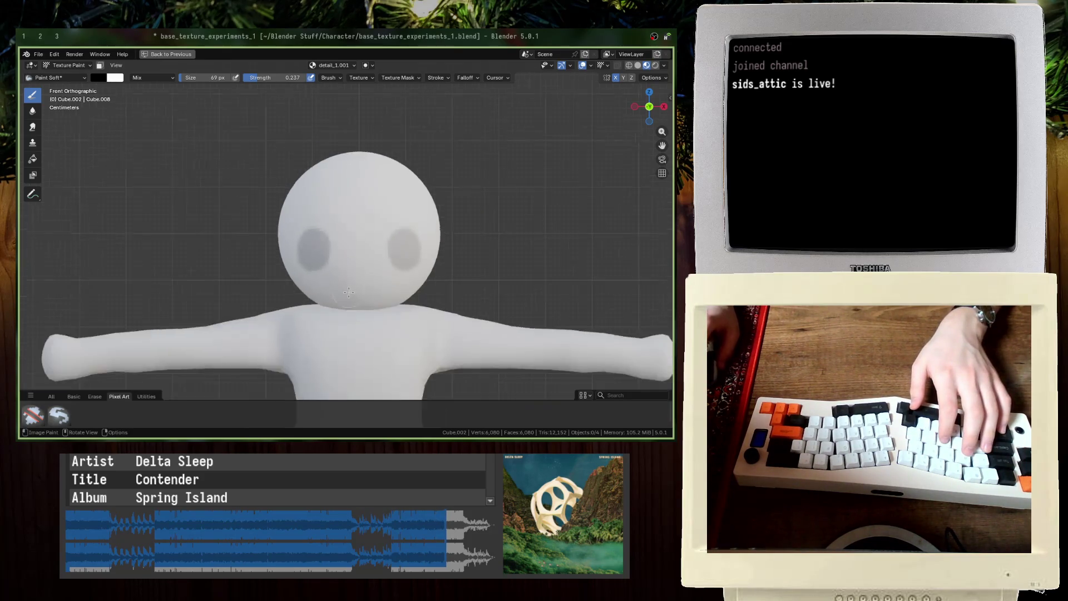
middle_click_drag(312, 245, 338, 290)
key("ctrl+s")
key("ctrl+space")
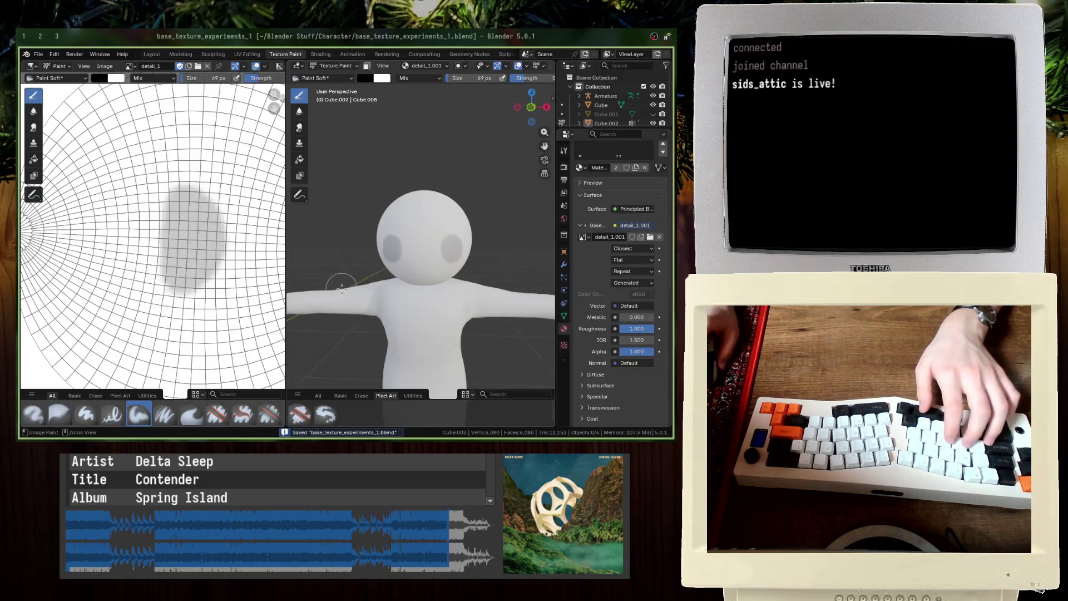
Step: Rename the new eye image to detail_2
left_click(612, 236)
type("detail_2")
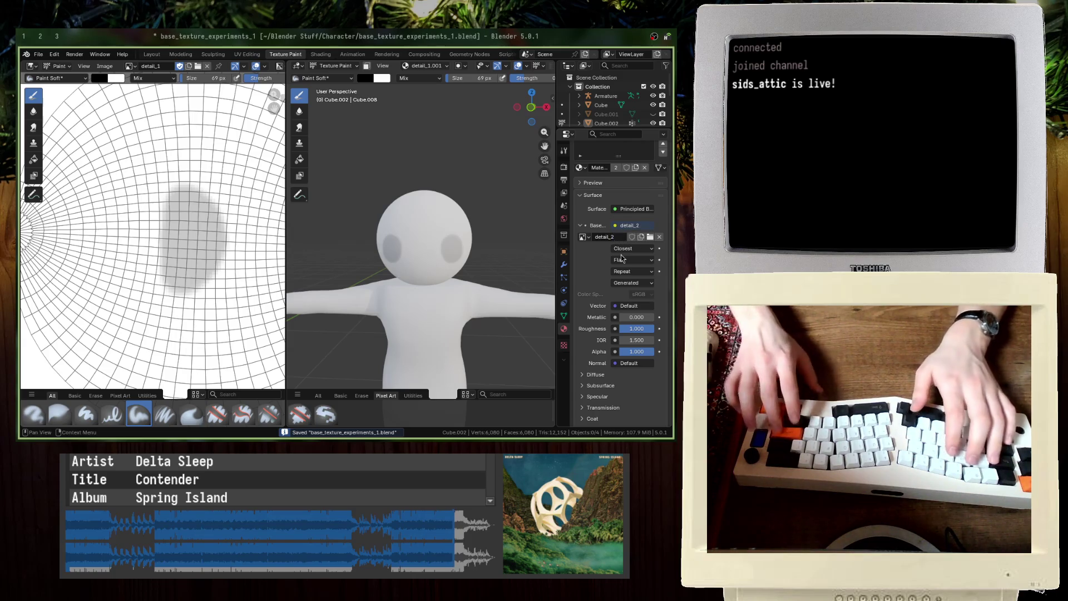
key("Return")
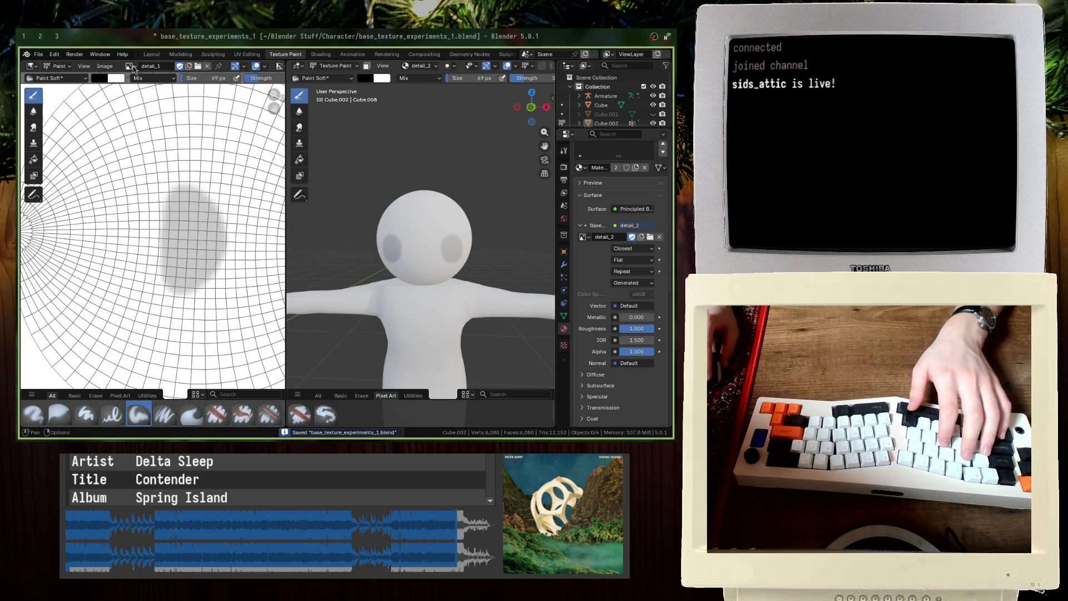
Step: Save detail_2 from the Image Editor as detail_2.png and switch to front view
left_click(129, 66)
key("Up")
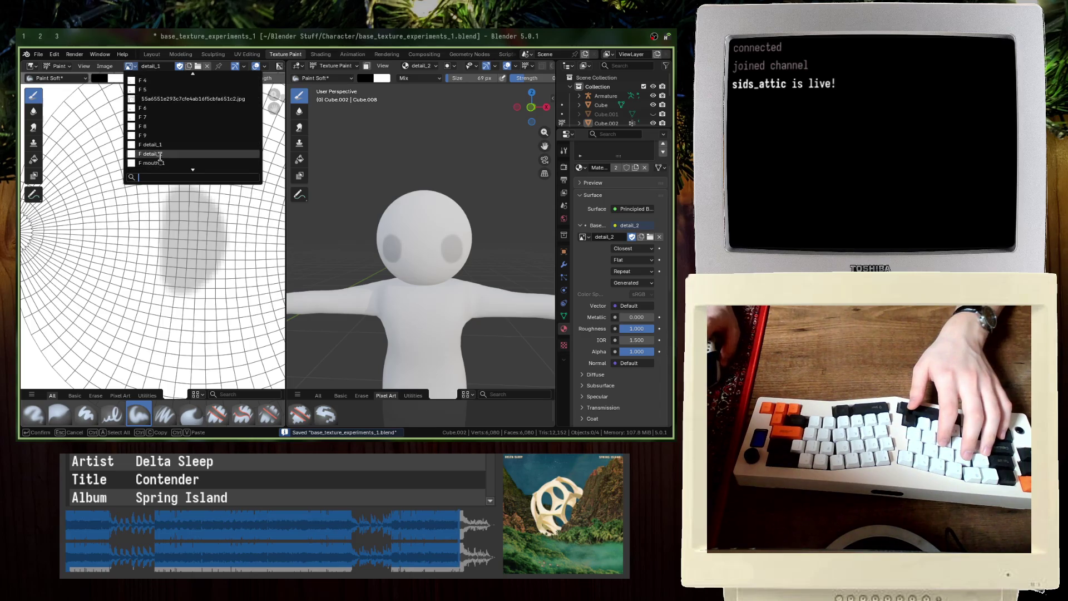
key("Return")
left_click(106, 65)
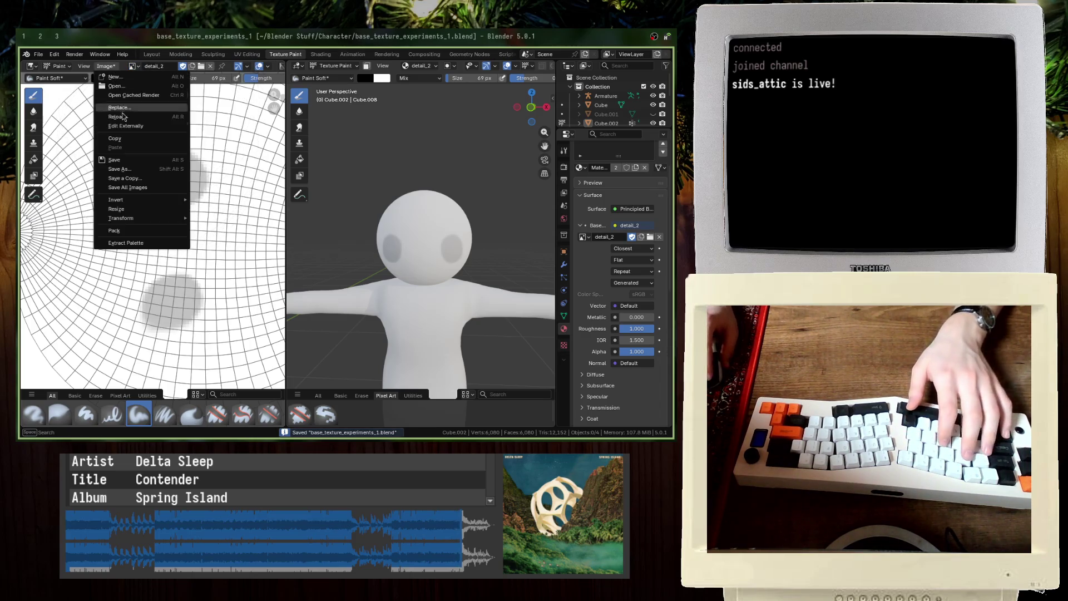
left_click(131, 170)
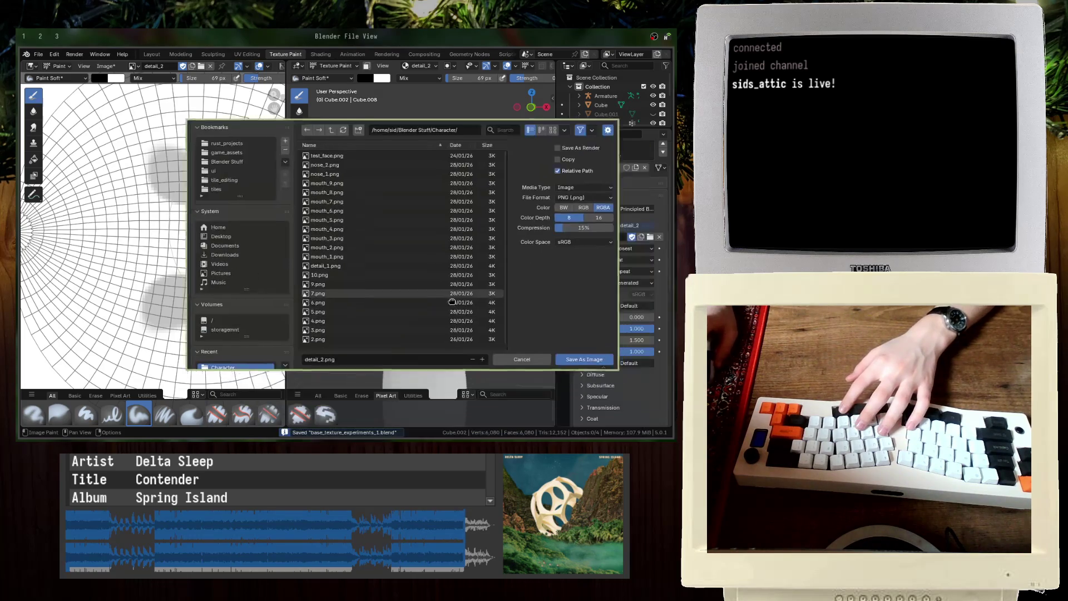
left_click(577, 354)
key("KP_1")
scroll(407, 209, "down", 2)
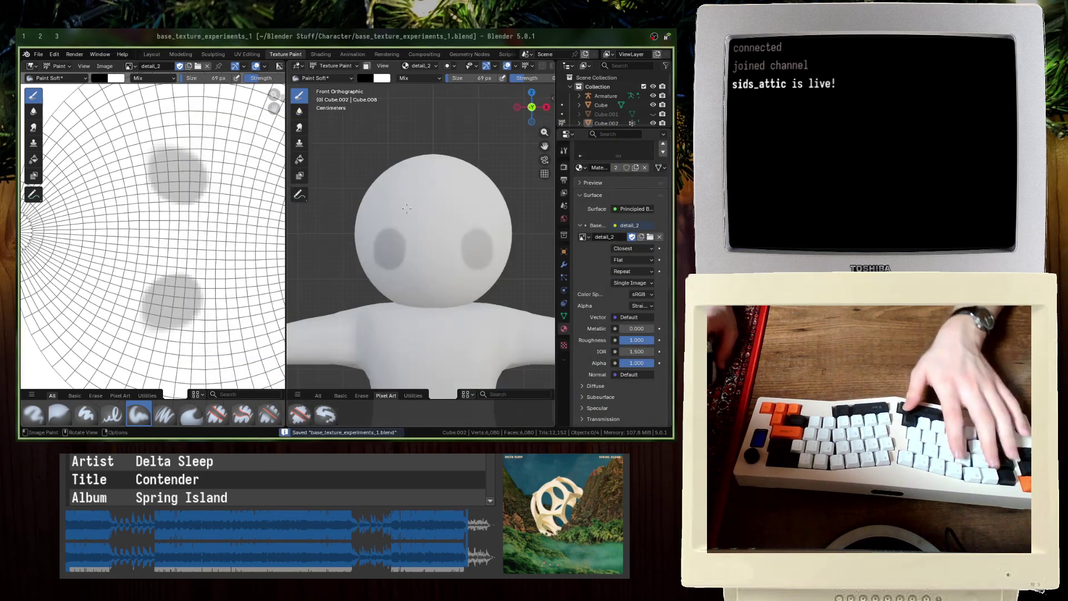
Step: Create a new blank image detail_3 and show it in the Image Editor
left_click(642, 237)
type("de")
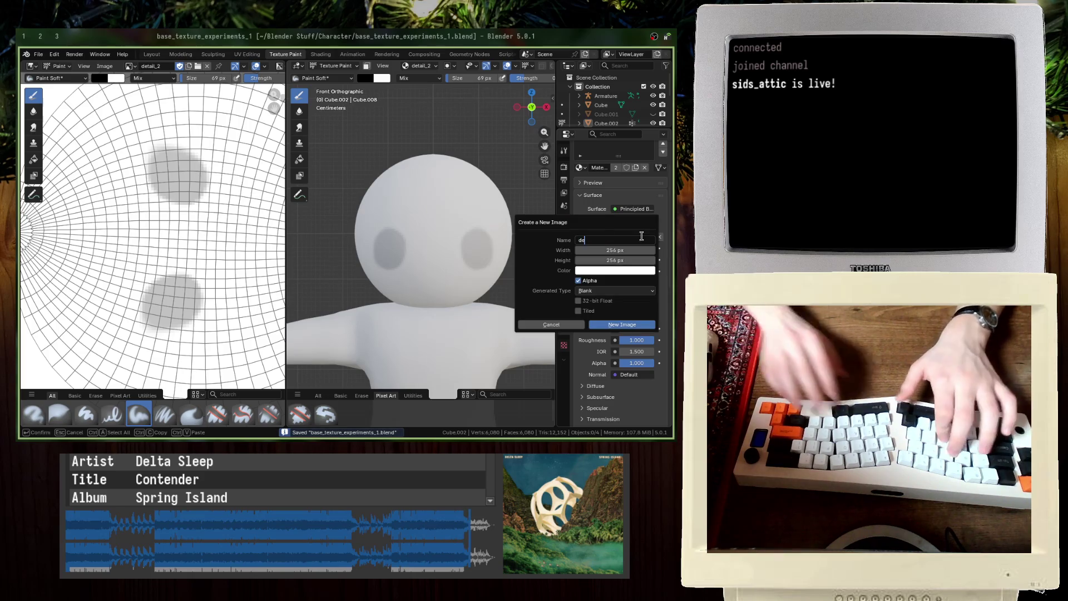
type("tail_3")
key("Return")
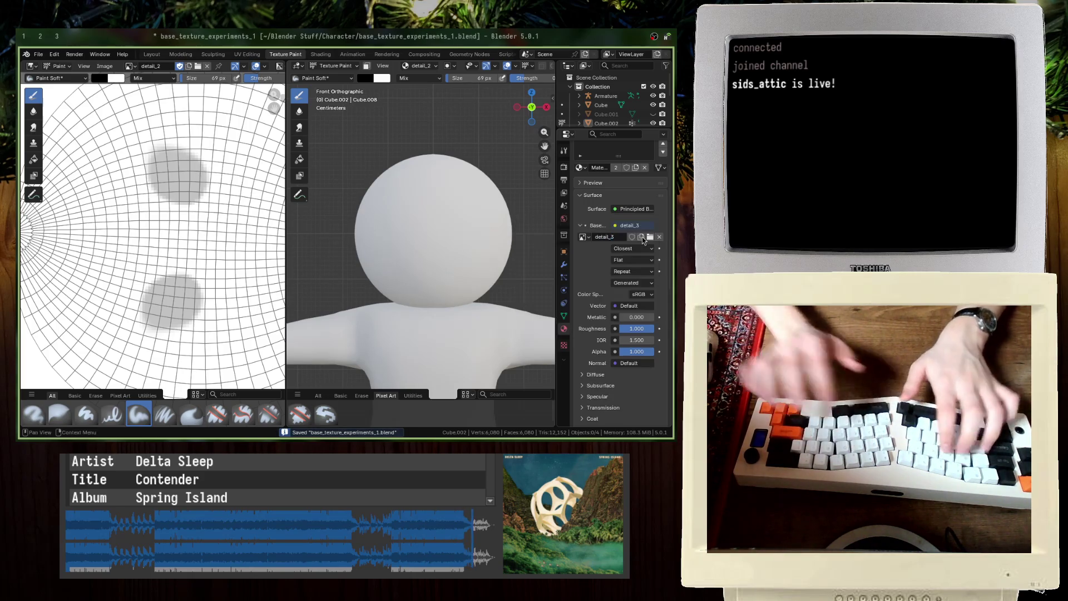
left_click(132, 65)
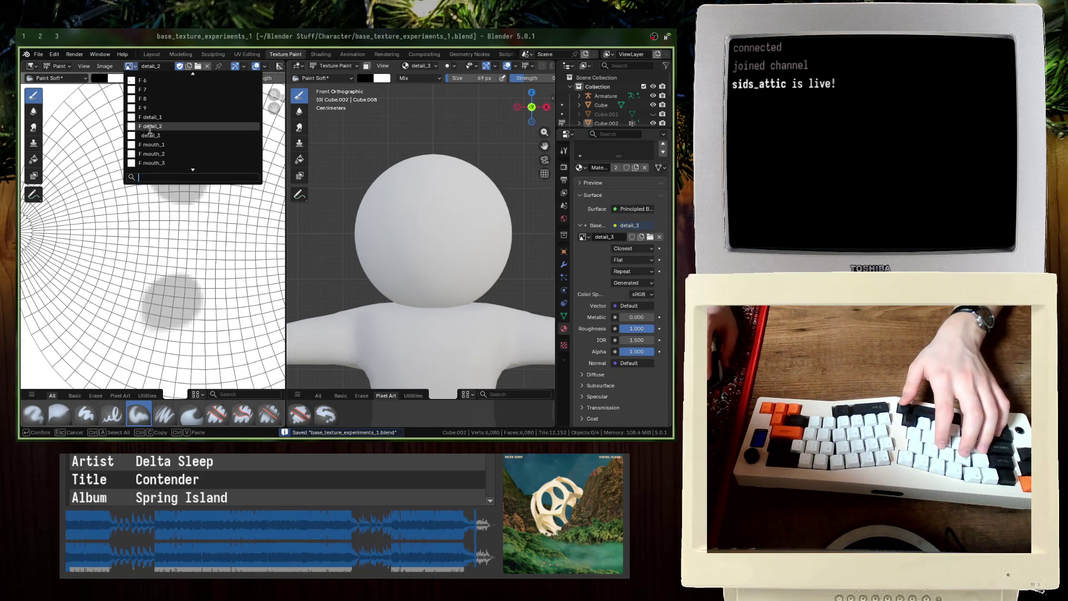
left_click(161, 132)
Step: Paint trial grey eye blobs with dark pupils, then undo them
scroll(488, 194, "up", 2)
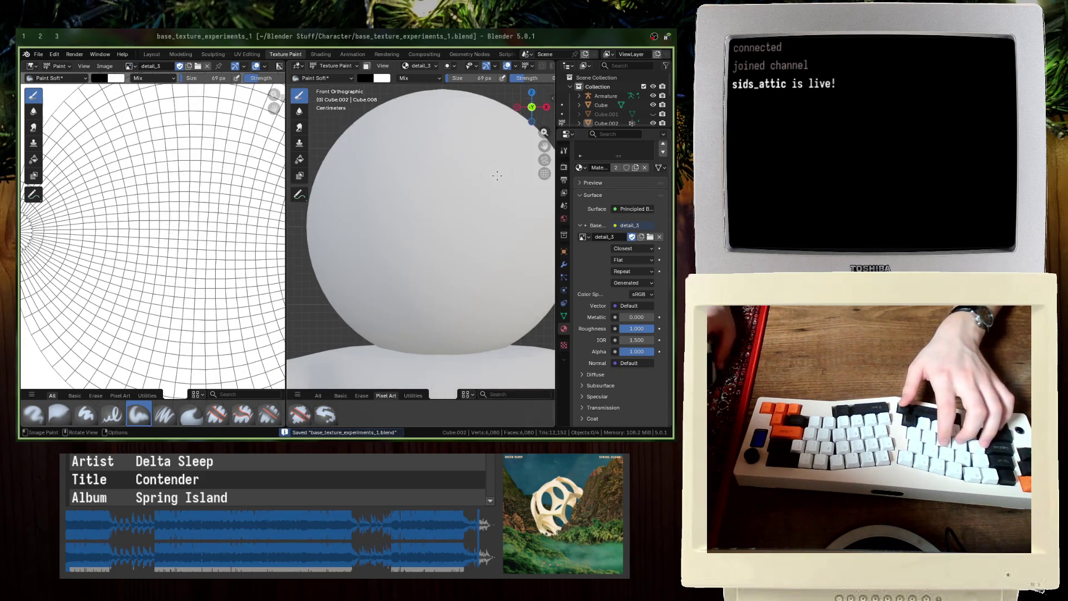
mouse_move(499, 178)
left_mouse_down()
mouse_move(459, 167)
mouse_move(497, 237)
mouse_move(478, 186)
mouse_move(485, 206)
left_mouse_up()
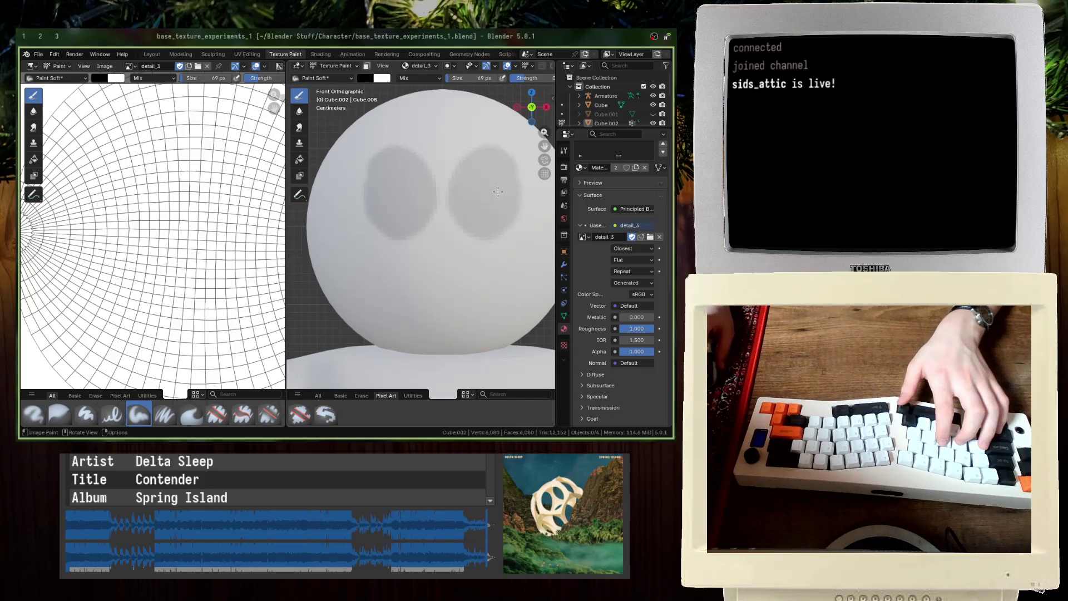
left_click(497, 192)
left_click(381, 169)
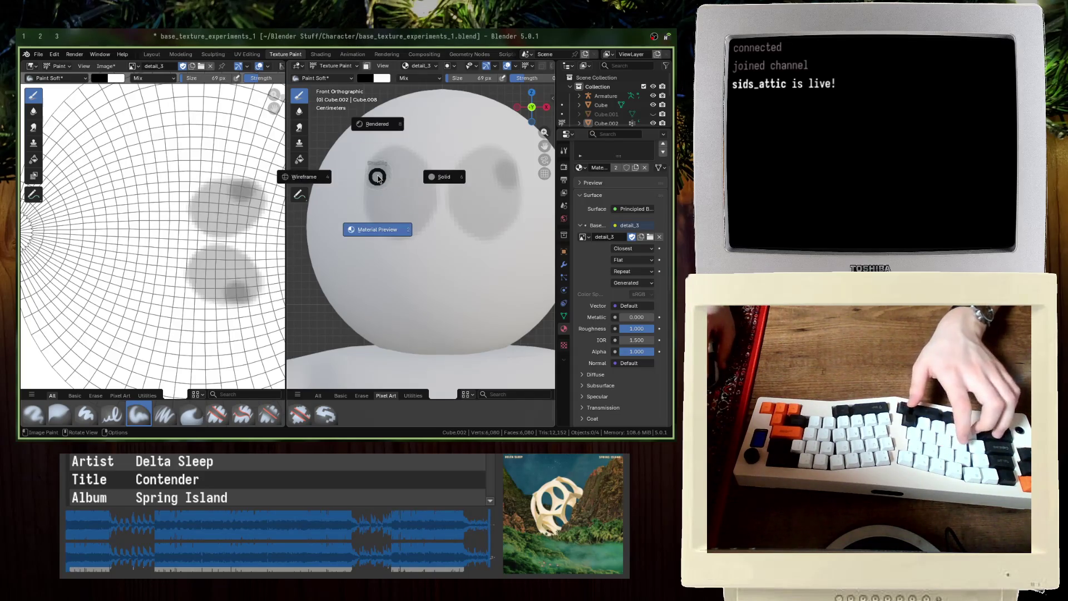
key("ctrl+z")
key("ctrl+z")
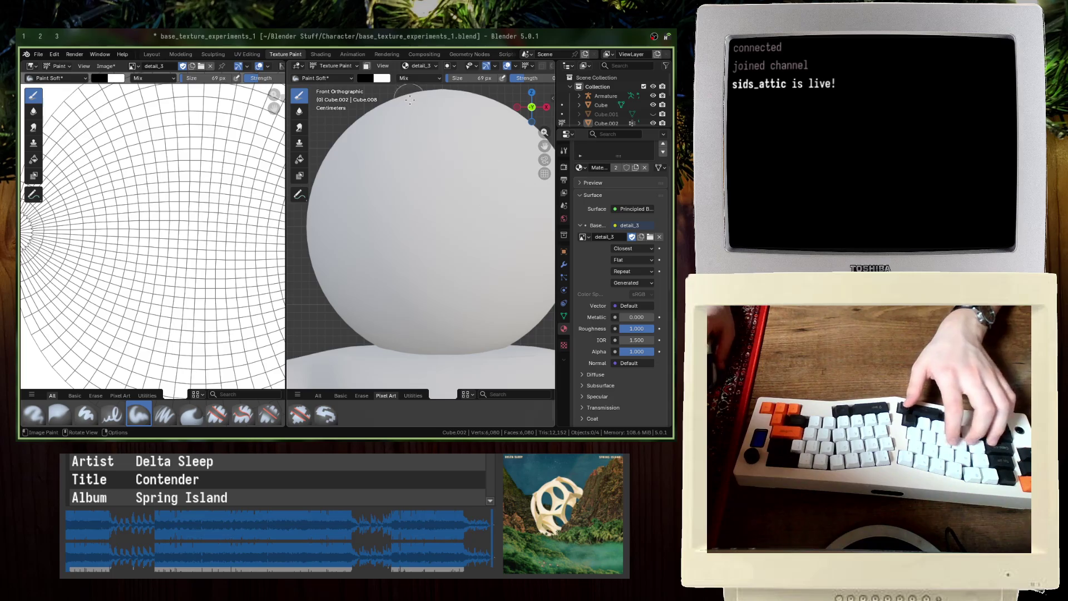
Step: Paint mirrored oval eye outlines with a 34 px brush, then undo them
key("bracketleft")
key("bracketleft")
key("bracketleft")
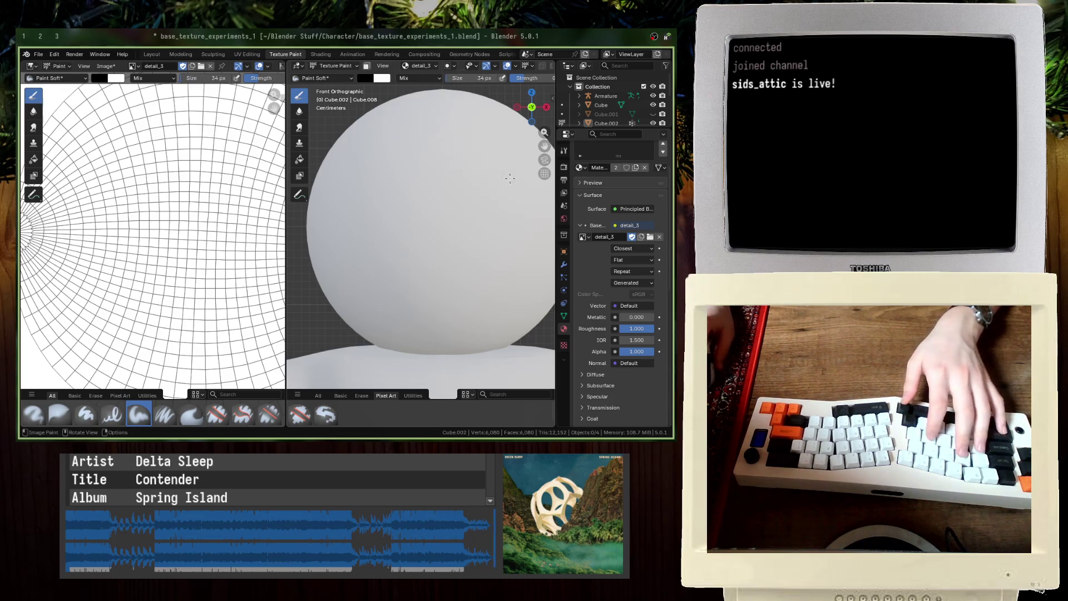
mouse_move(509, 179)
left_mouse_down()
mouse_move(472, 151)
mouse_move(463, 201)
mouse_move(518, 205)
mouse_move(474, 192)
left_mouse_up()
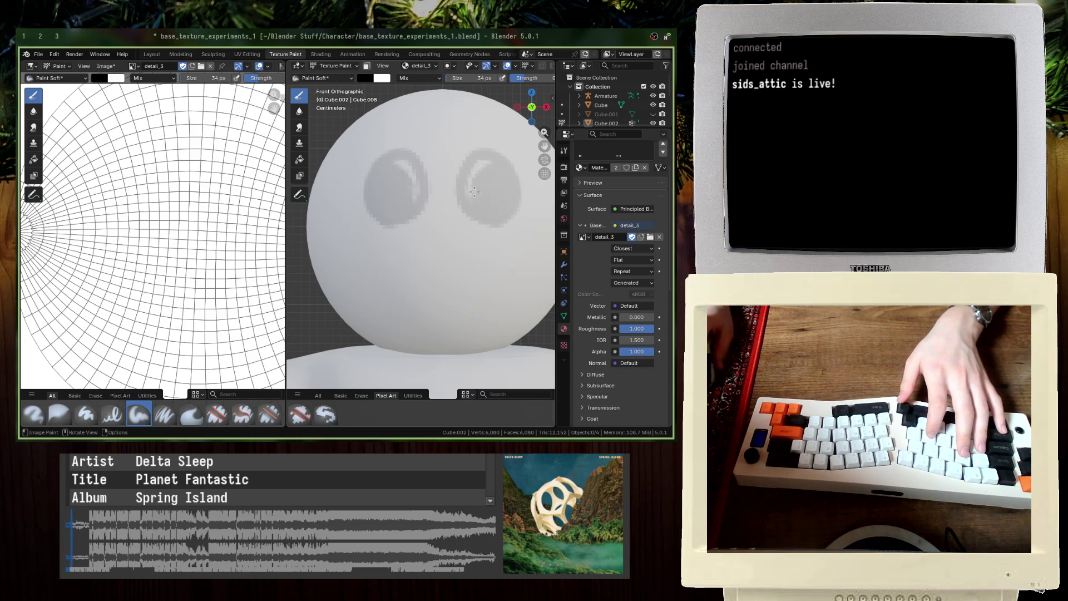
key("ctrl+z")
key("ctrl+z")
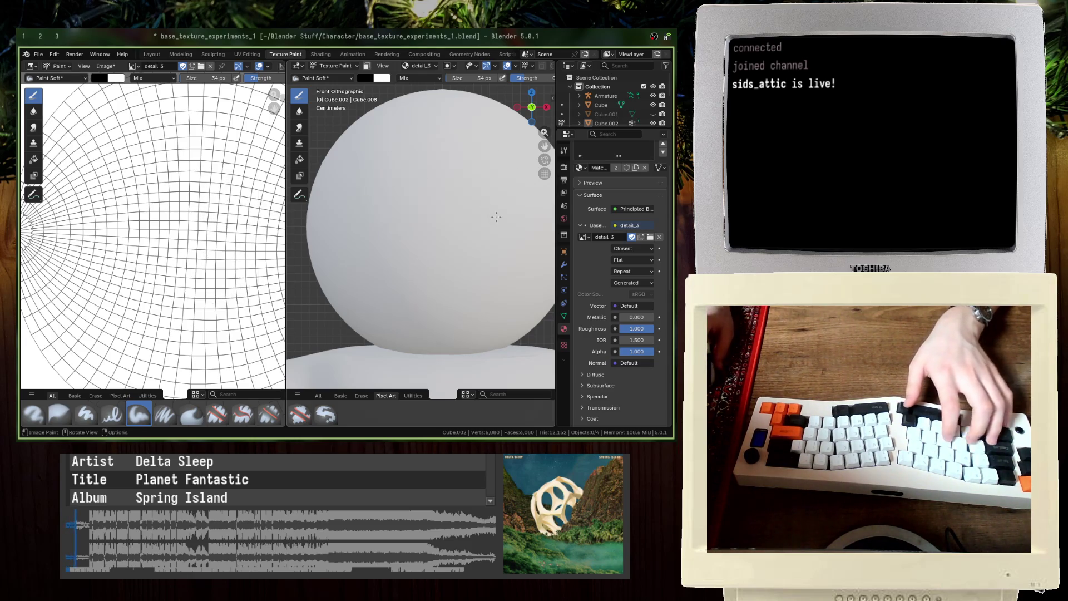
Step: With a 156 px brush, paint two soft dark eye spots in the maximized view and save
key("f")
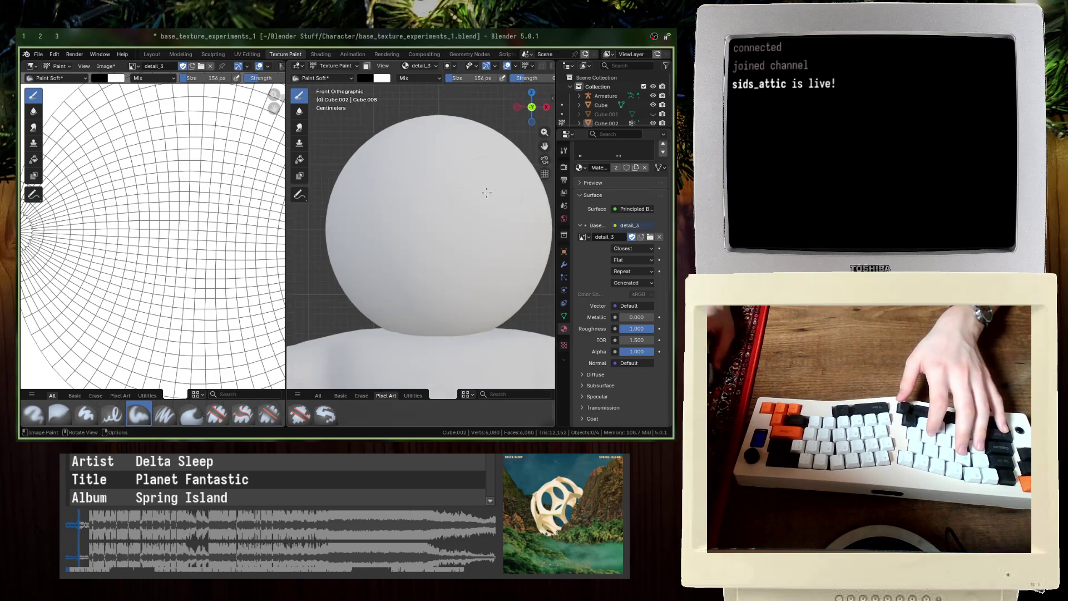
left_click(486, 183)
scroll(497, 165, "up", 1)
key("ctrl+space")
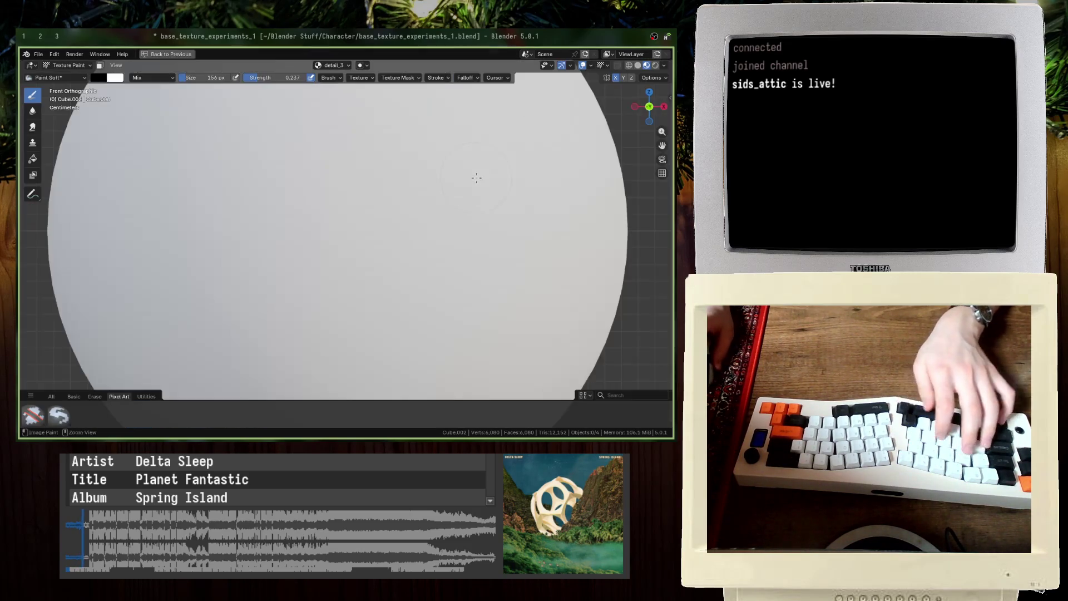
scroll(400, 183, "down", 3)
mouse_move(399, 183)
left_mouse_down()
mouse_move(400, 192)
mouse_move(435, 179)
mouse_move(374, 177)
mouse_move(418, 221)
left_mouse_up()
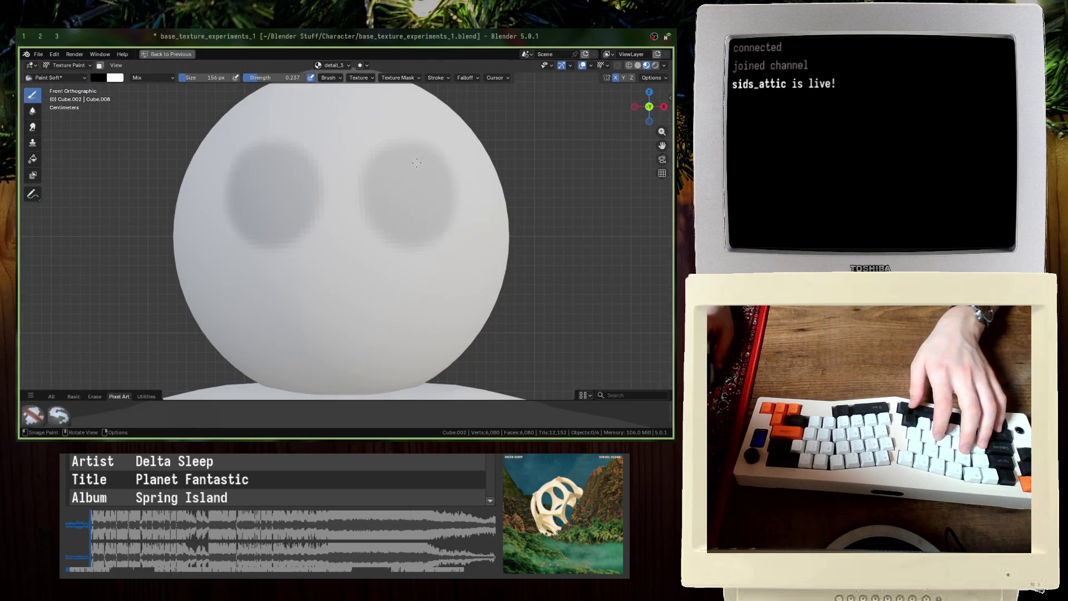
scroll(396, 189, "down", 1)
scroll(396, 190, "up", 1)
key("ctrl+space")
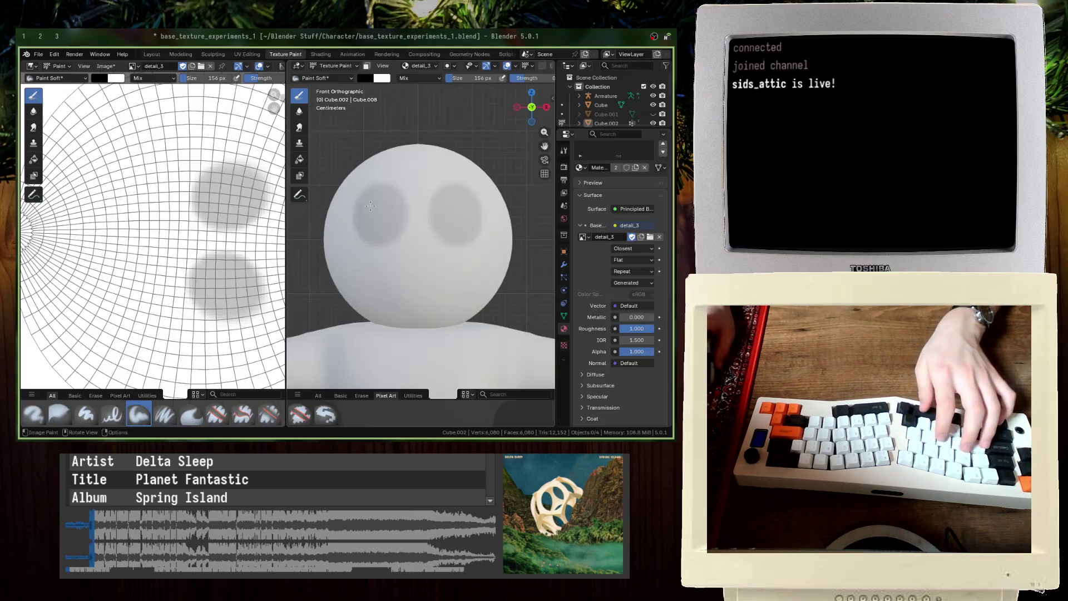
key("ctrl+s")
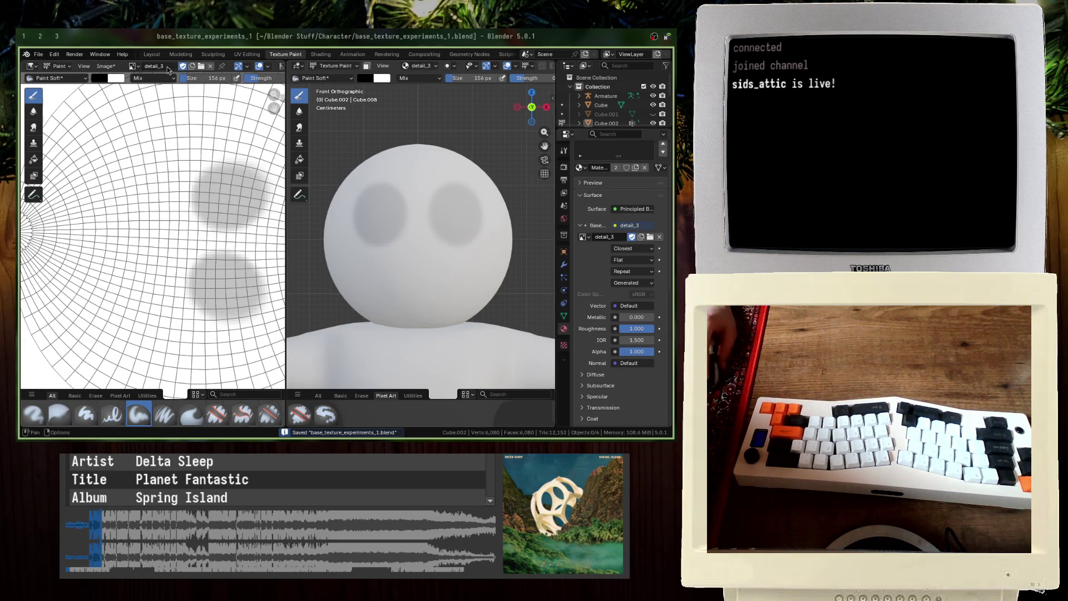
Step: Save the painted detail_3 image to disk and save the blend file
left_click(134, 65)
left_click(106, 66)
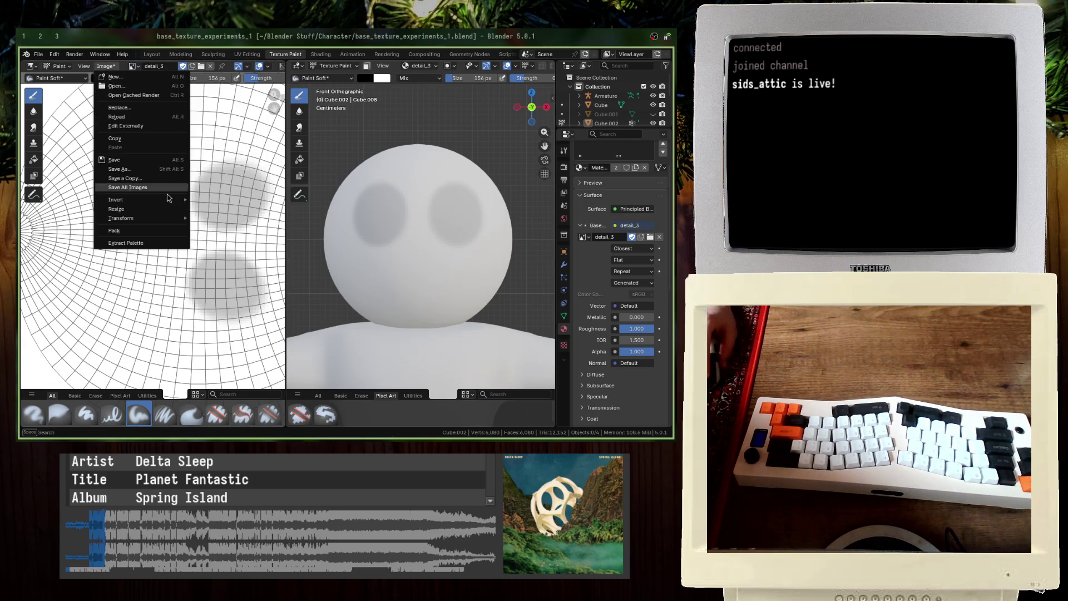
left_click(164, 169)
left_click(408, 283)
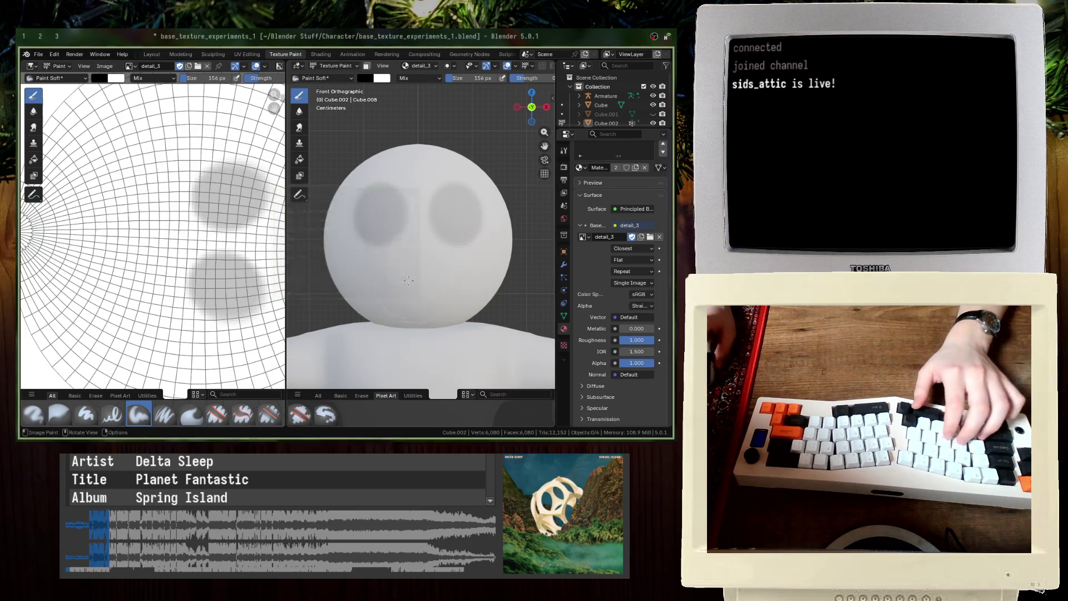
key("ctrl+s")
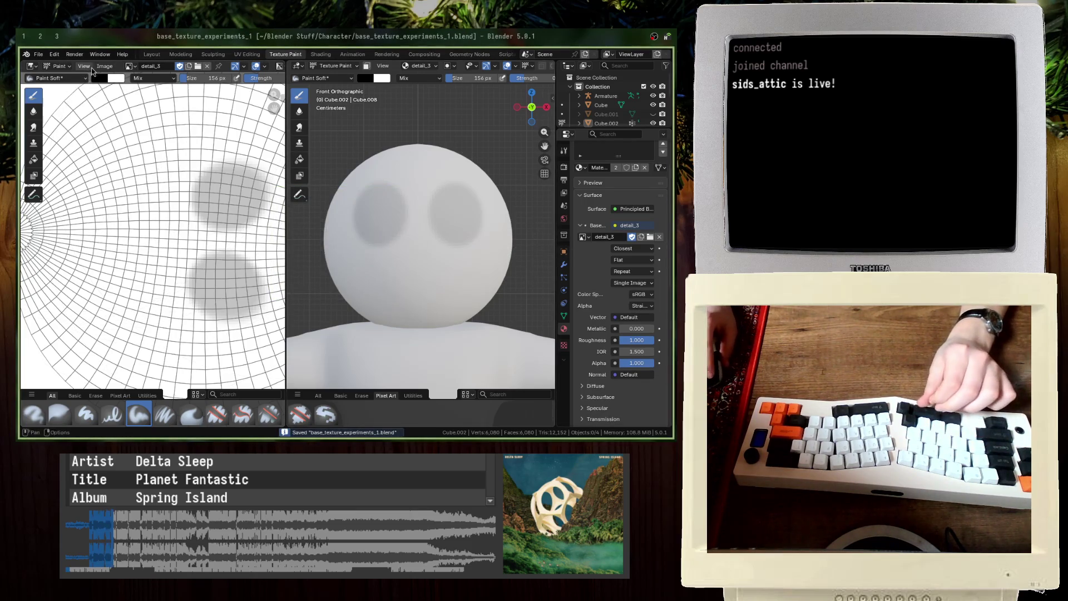
Step: Create a new blank image named detail_4 for the head's base colour
left_click(92, 69)
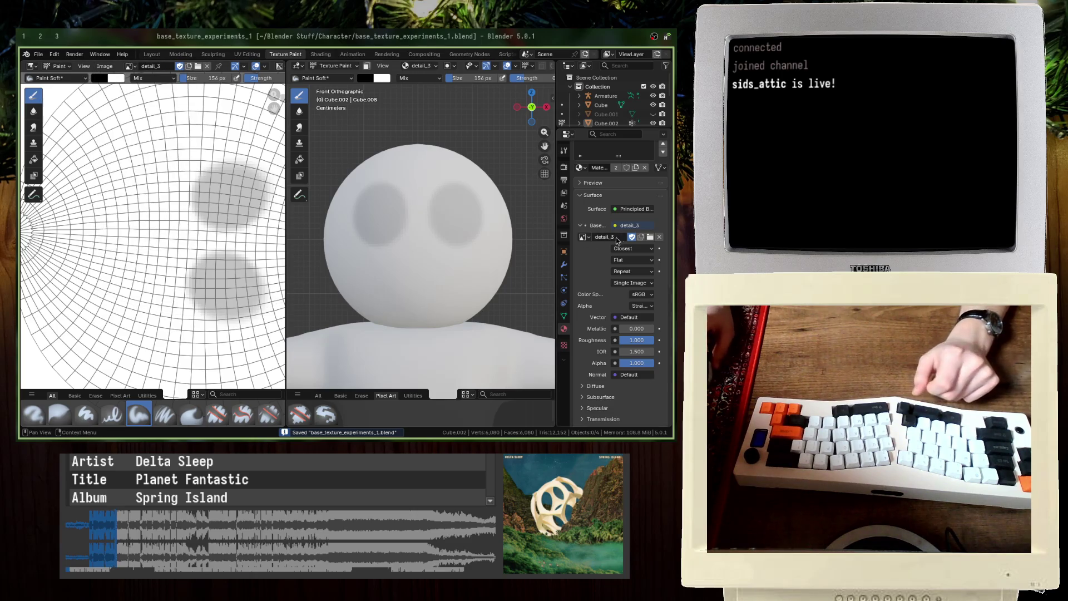
left_click(650, 237)
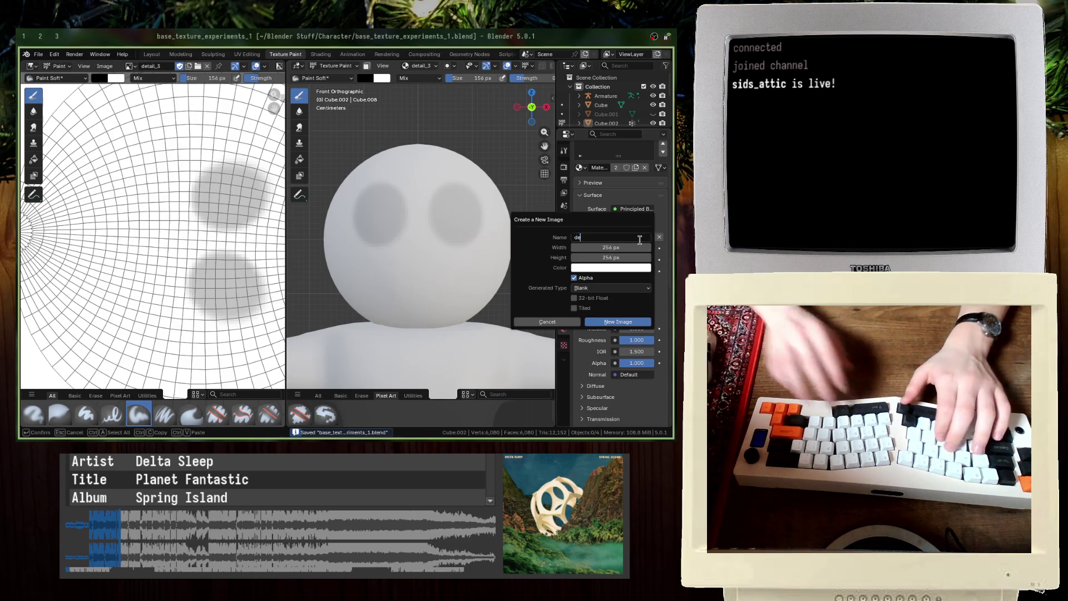
type("detail_4")
key("Return")
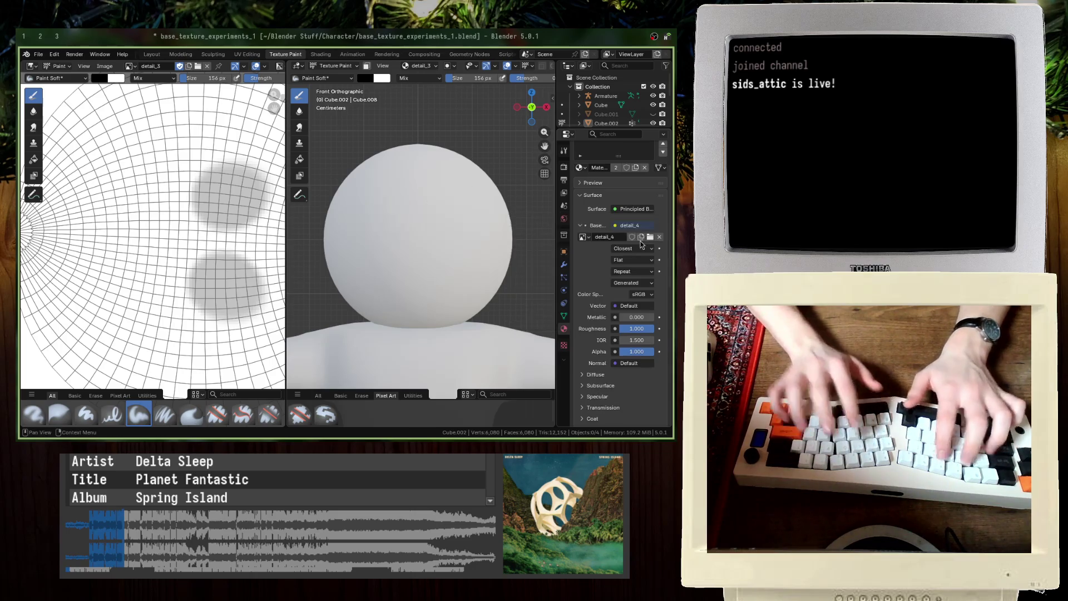
Step: Enable the fake-user shield on the blank detail_4 image and re-save base_texture_experiments_1.blend
key("ctrl+s")
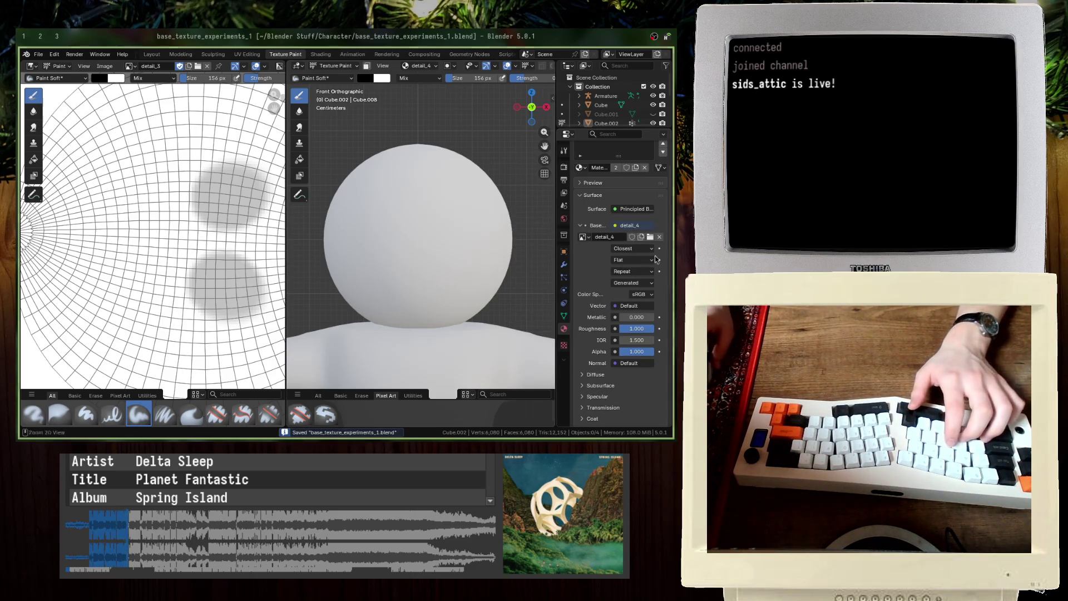
left_click(631, 236)
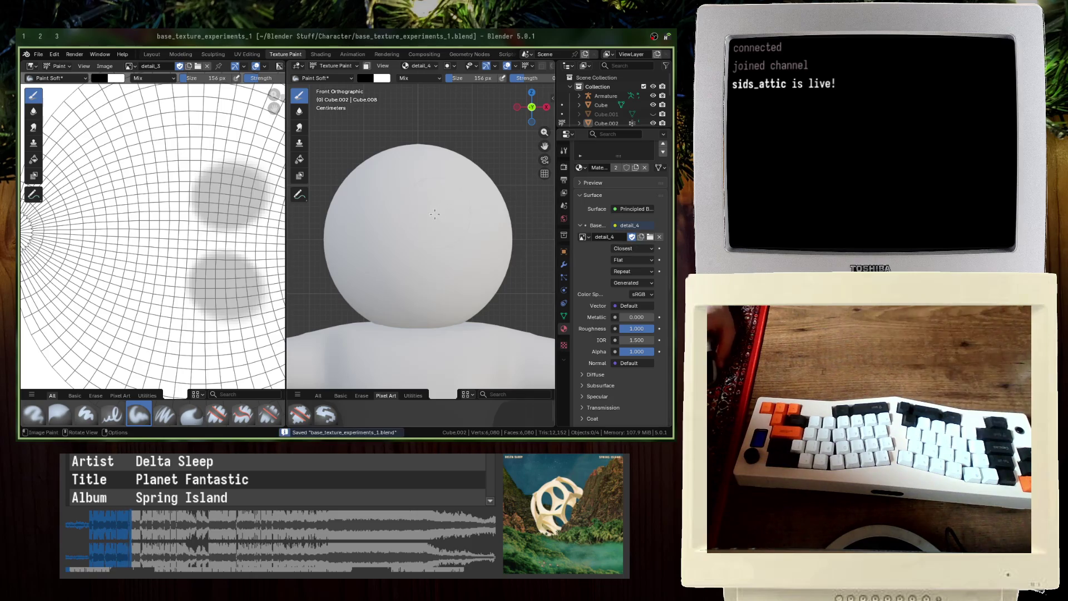
key("ctrl+Tab")
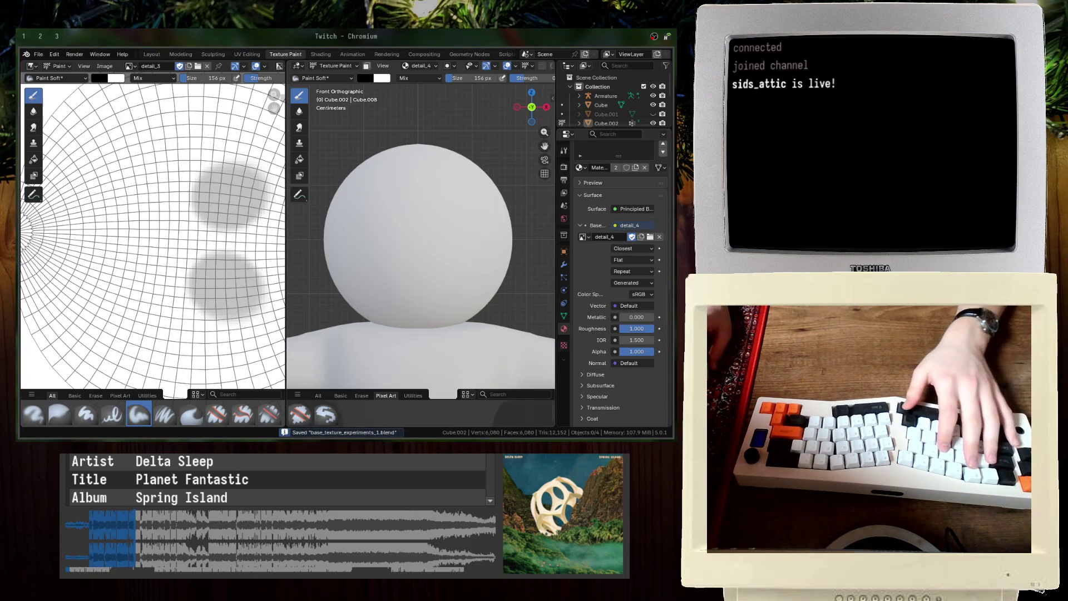
key("alt+Tab")
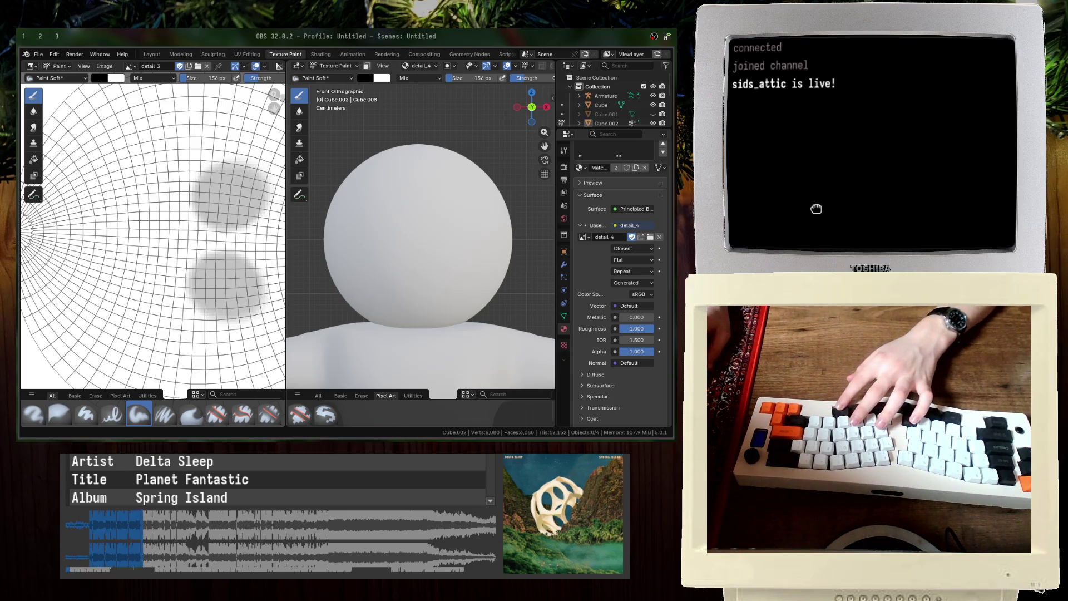
key("ctrl+s")
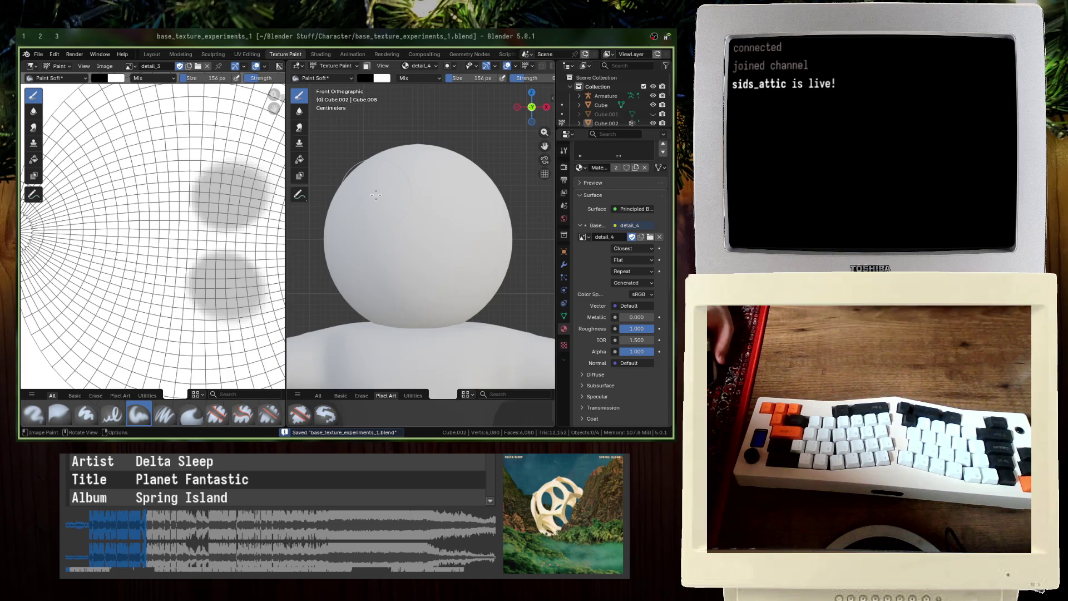
scroll(467, 244, "up", 4)
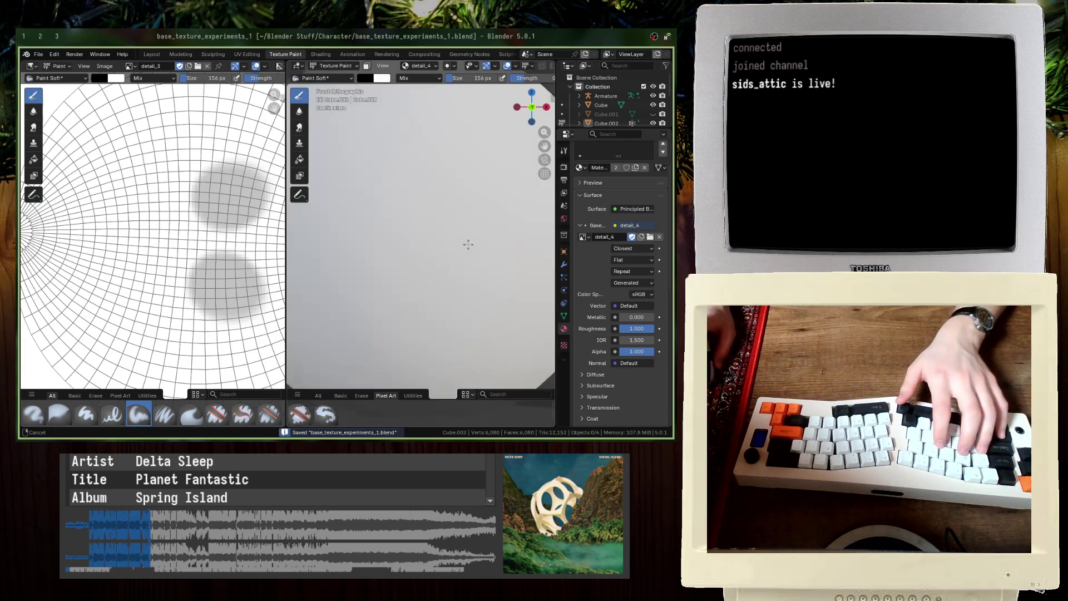
scroll(463, 230, "down", 2)
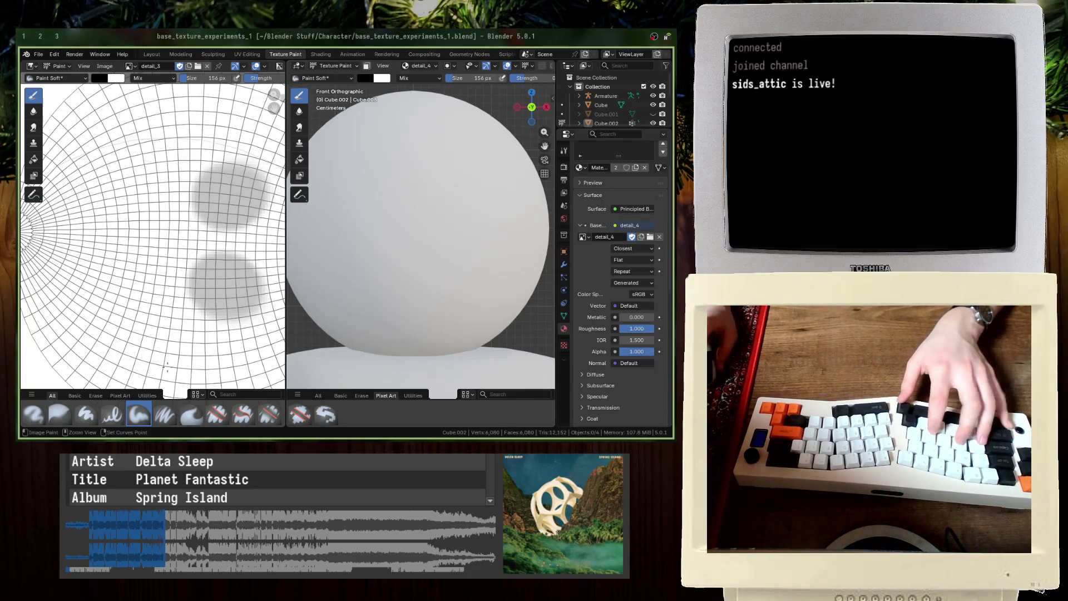
Step: Shrink the brush and paint two mirrored black arched strokes on the face
key("ctrl+s")
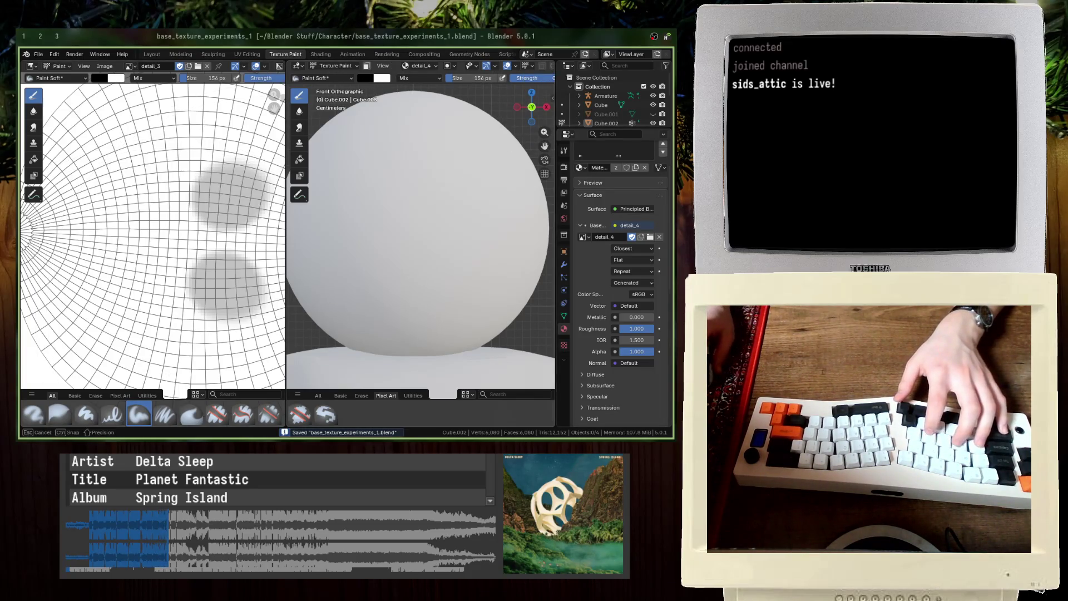
left_click_drag(495, 86, 467, 86)
left_click_drag(355, 146, 393, 144)
left_click_drag(431, 146, 476, 147)
key("ctrl+z")
key("ctrl+z")
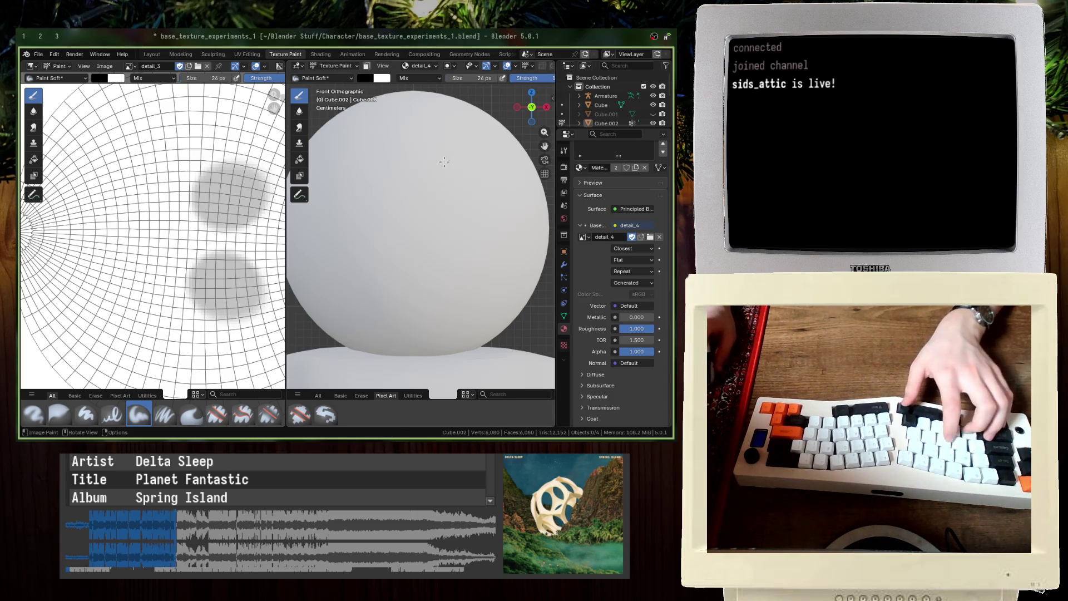
key("ctrl+shift+z")
key("ctrl+shift+z")
scroll(483, 215, "down", 3)
Step: Save the blend file and save the painted detail_4 image as a new file
key("ctrl+s")
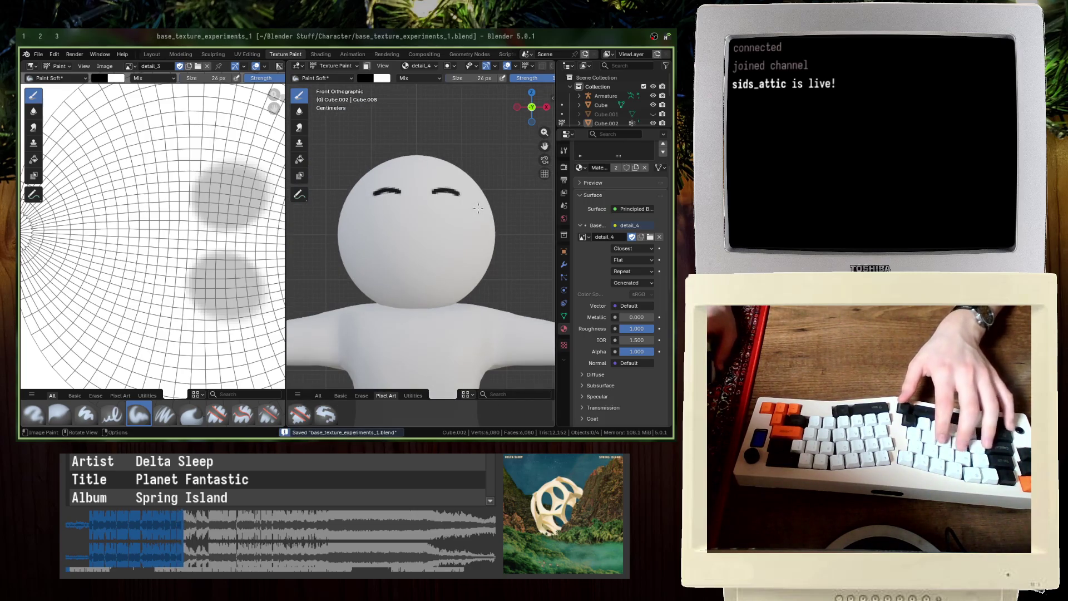
left_click(115, 68)
left_click(123, 168)
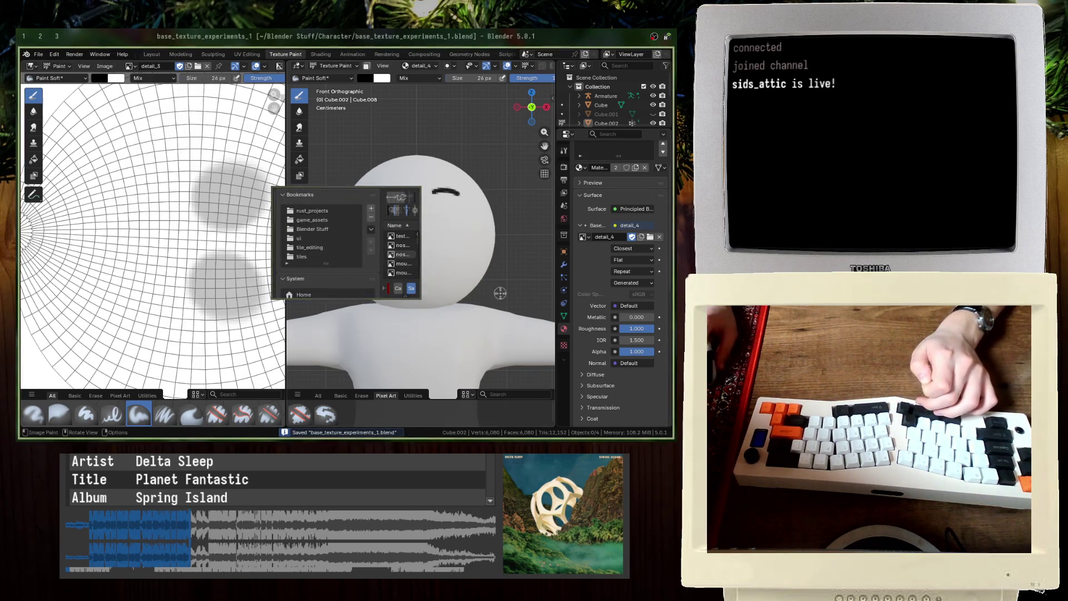
key("Return")
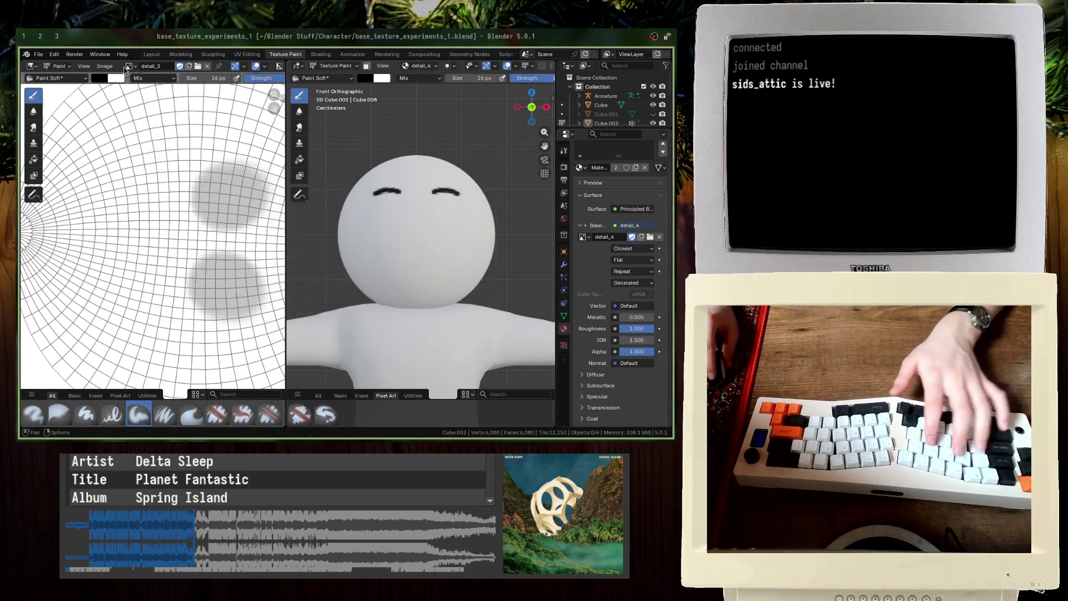
Step: Display detail_4 in the Image Editor and save the blend file
left_click(132, 68)
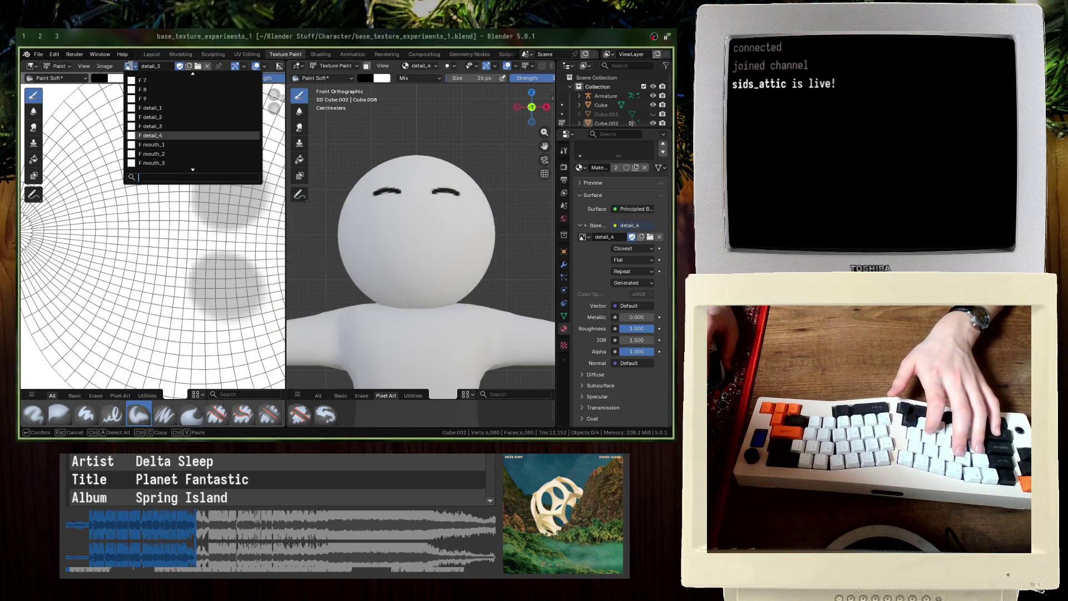
left_click(142, 134)
key("ctrl+s")
Step: Save the detail_4 image to disk with Image > Save As
left_click(106, 66)
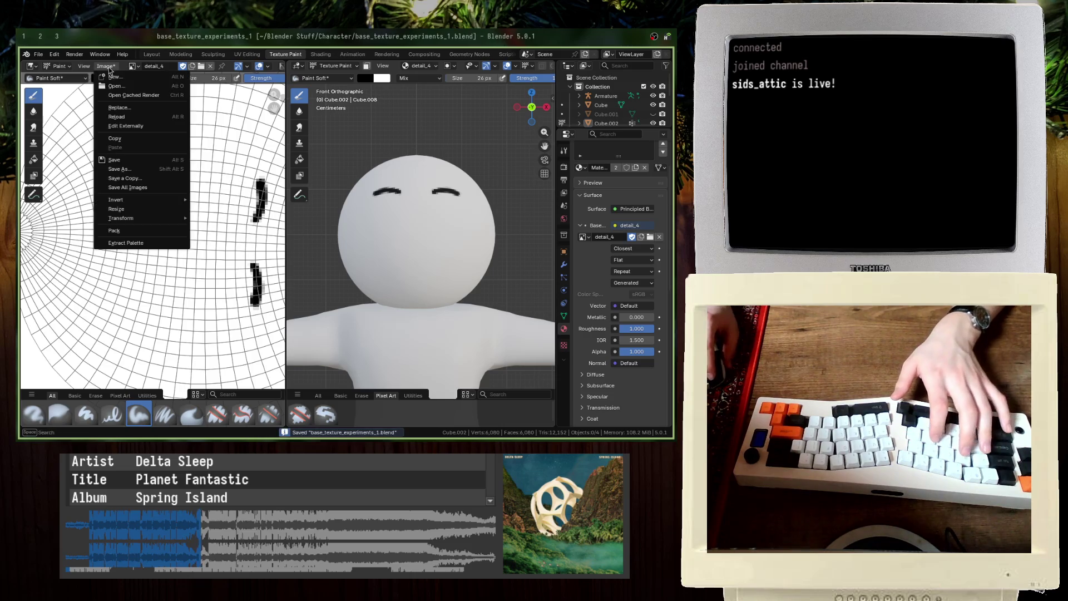
left_click(148, 169)
key("Return")
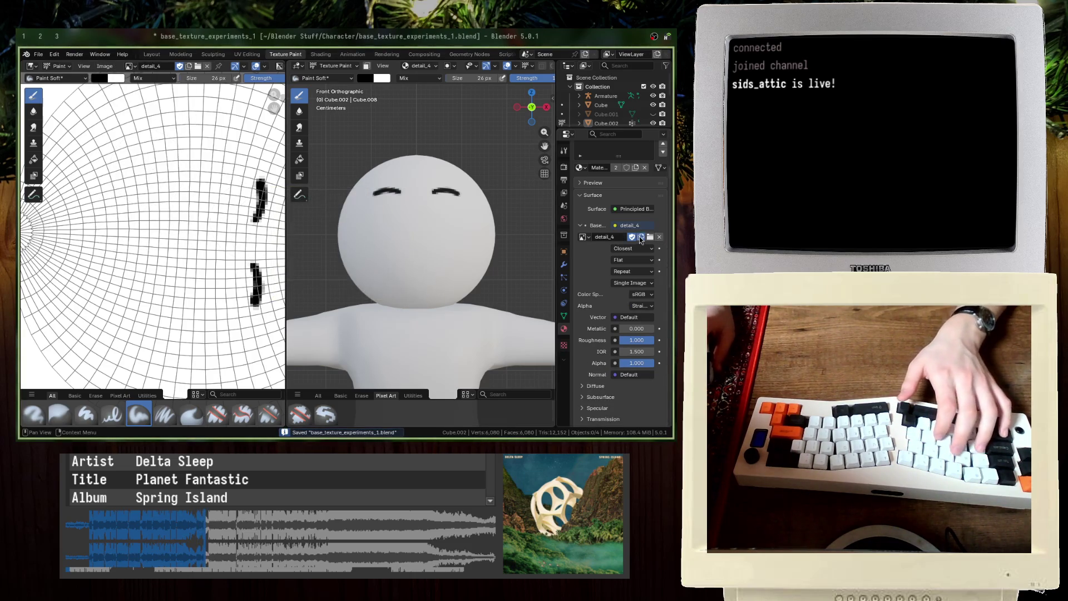
Step: Create a new blank image named detail_5 as the head's base colour and save the blend file
left_click(641, 237)
type("detail_5")
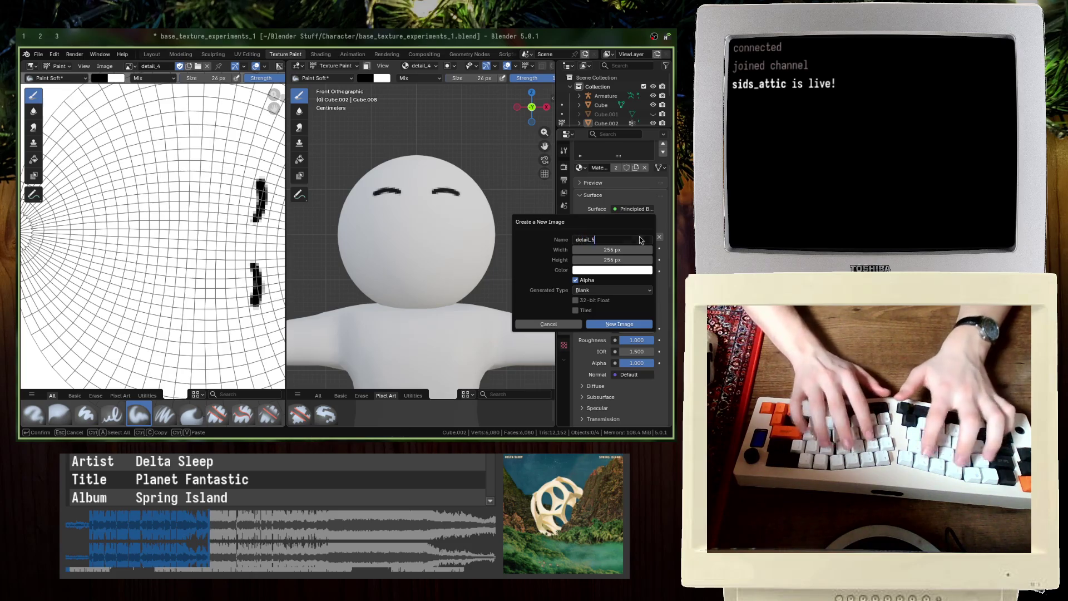
key("Return")
key("ctrl+s")
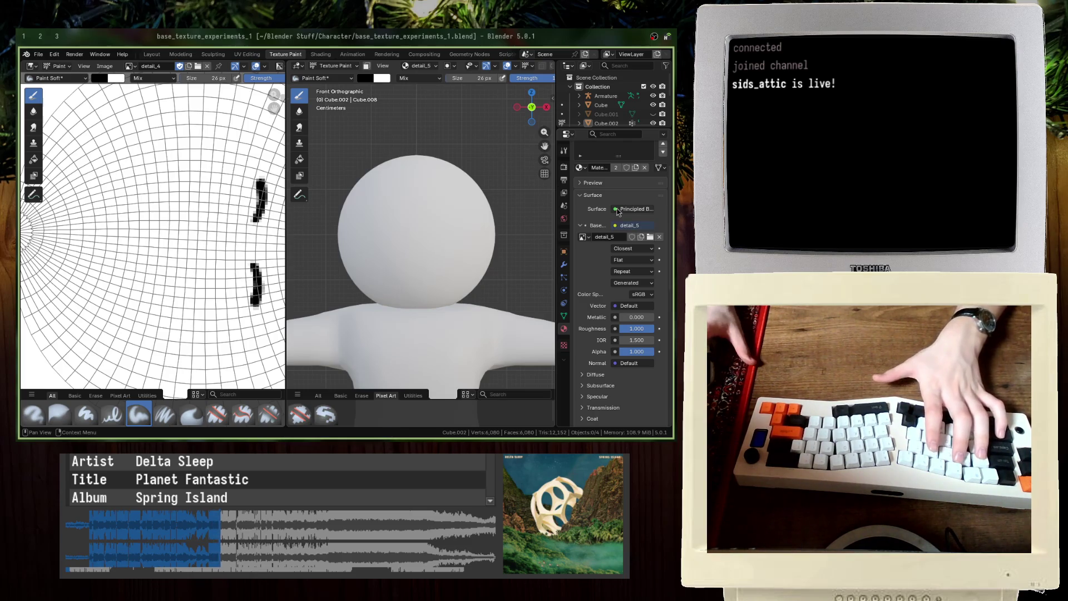
key("ctrl+s")
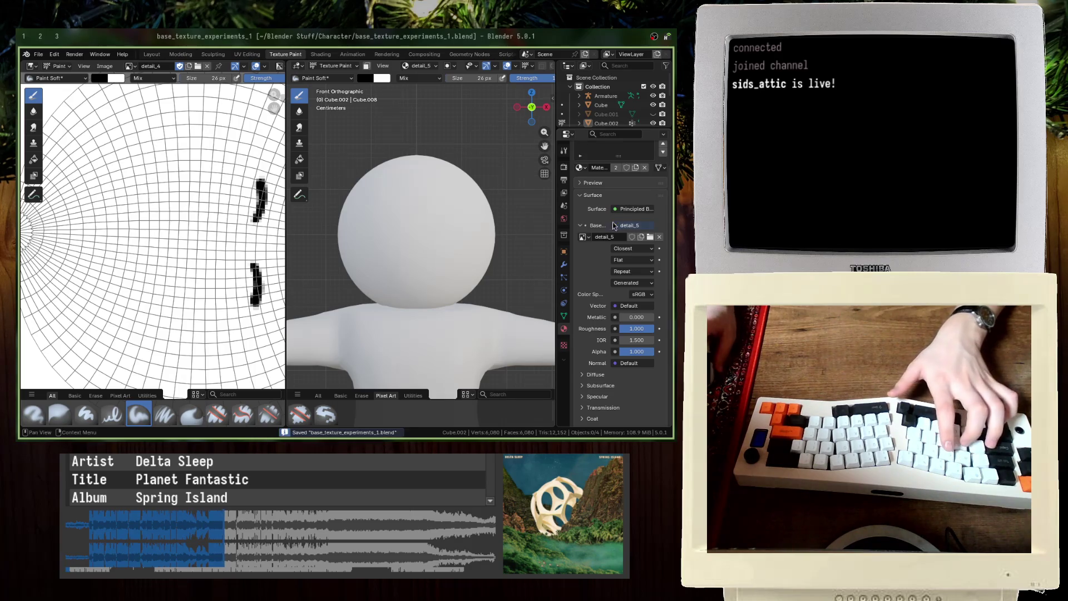
left_click(151, 67)
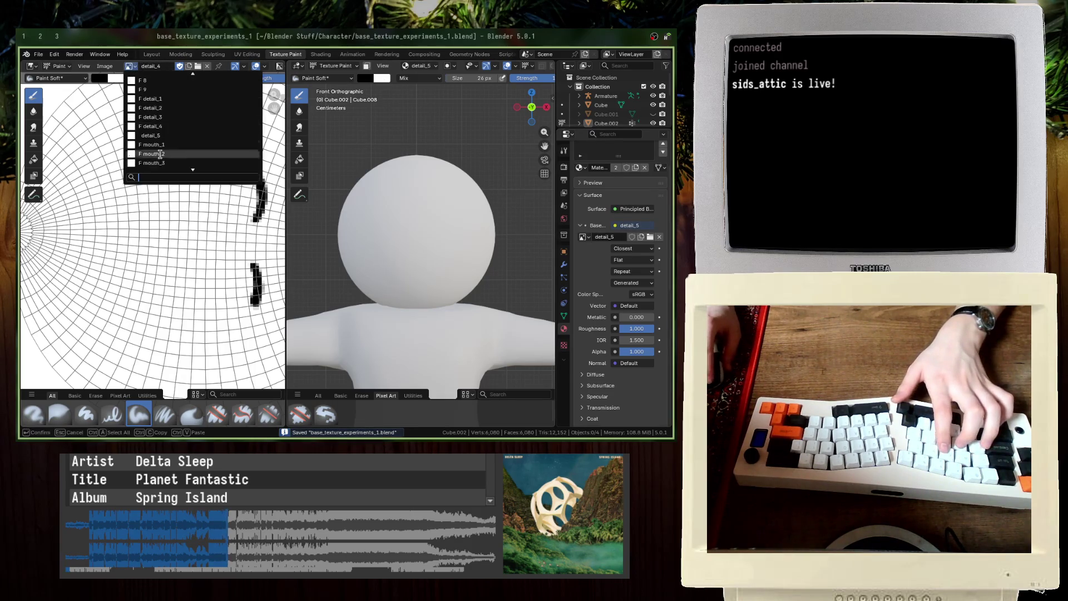
Step: Show detail_5 in the Image Editor, paint mirrored slanted eyebrows, and save the blend file
left_click(161, 139)
scroll(438, 177, "up", 3)
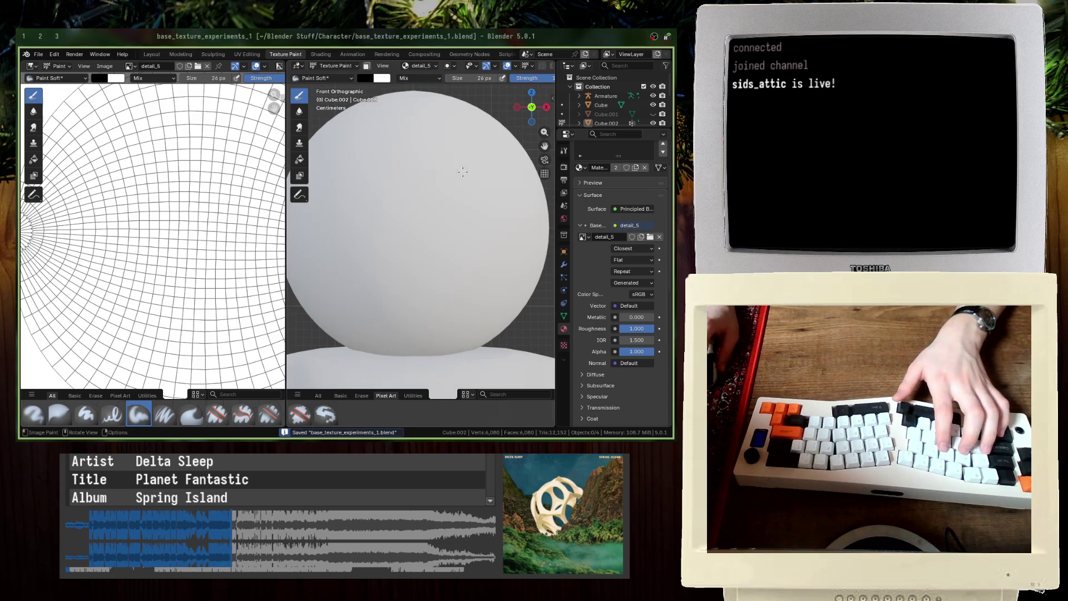
mouse_move(445, 179)
left_mouse_down()
mouse_move(482, 169)
mouse_move(449, 178)
mouse_move(475, 163)
left_mouse_up()
key("ctrl+z")
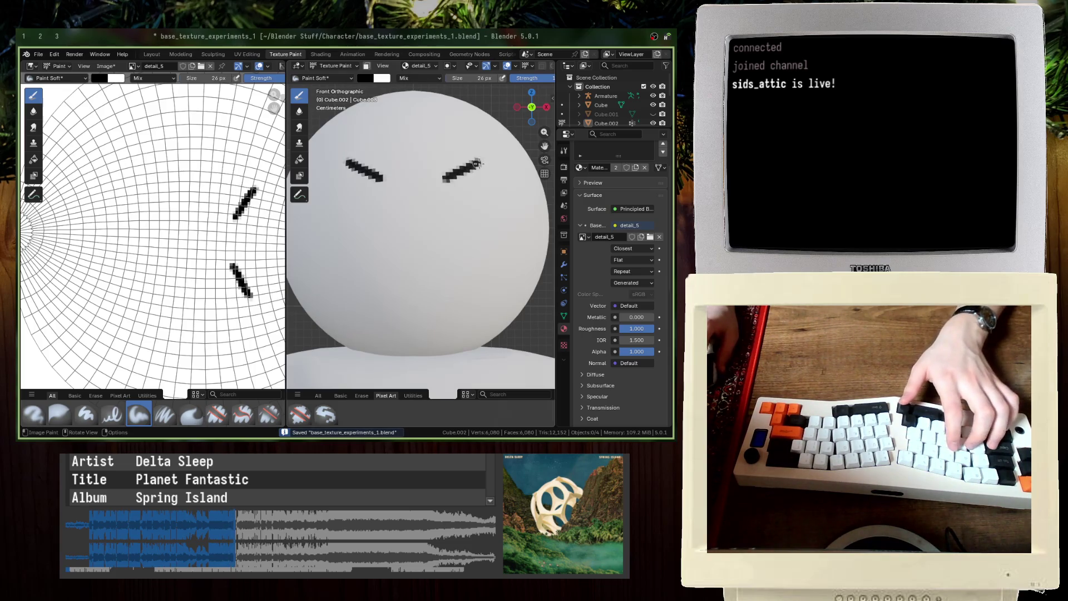
key("ctrl+s")
scroll(462, 201, "down", 3)
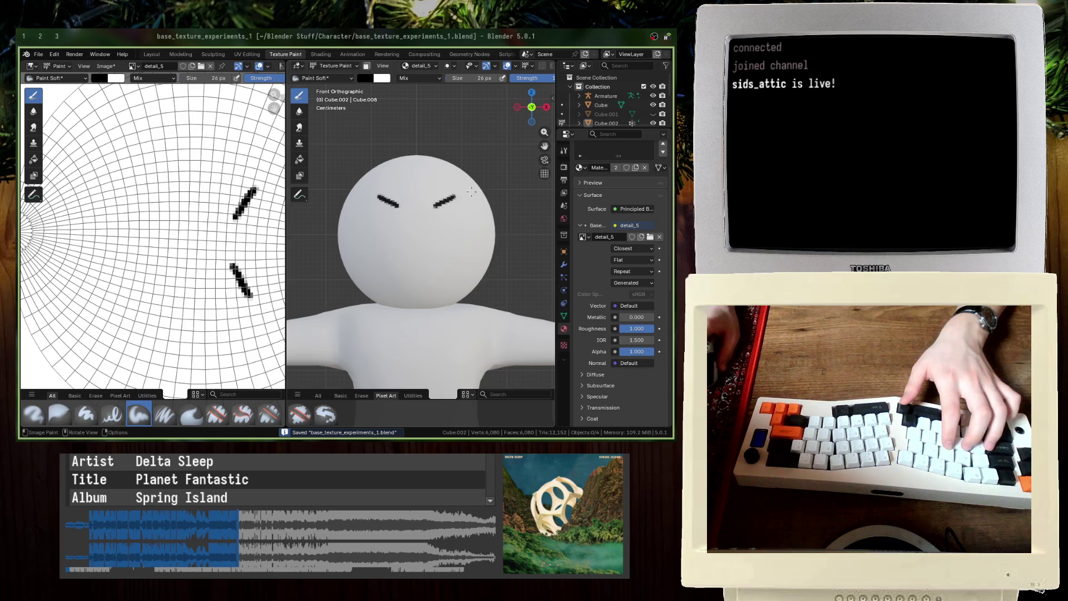
Step: Save the painted detail_5 image to disk
left_click(105, 66)
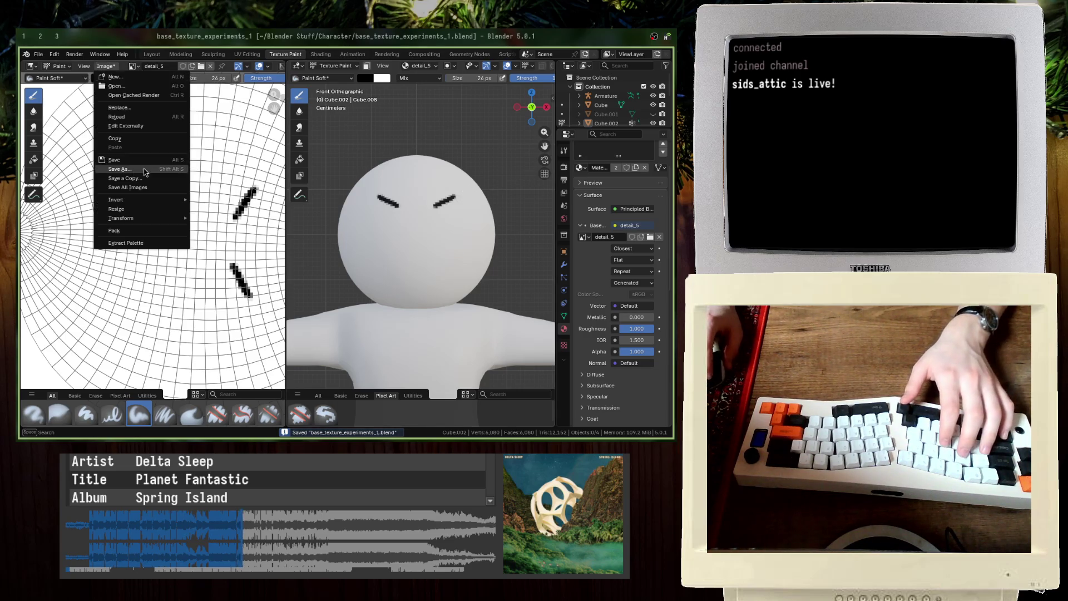
left_click(139, 174)
key("Return")
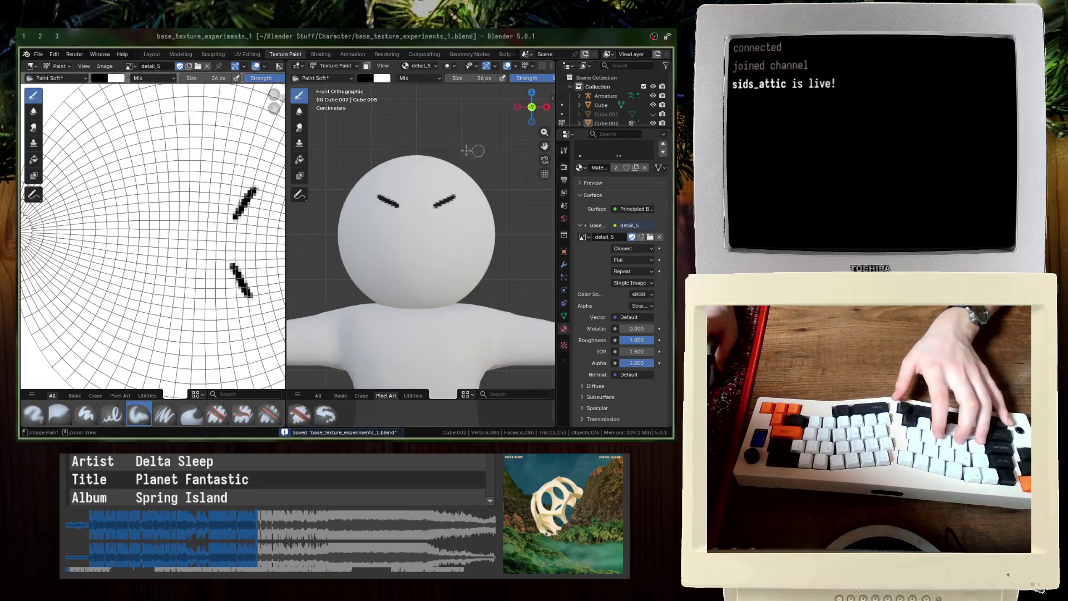
scroll(381, 170, "up", 5)
scroll(395, 150, "down", 5)
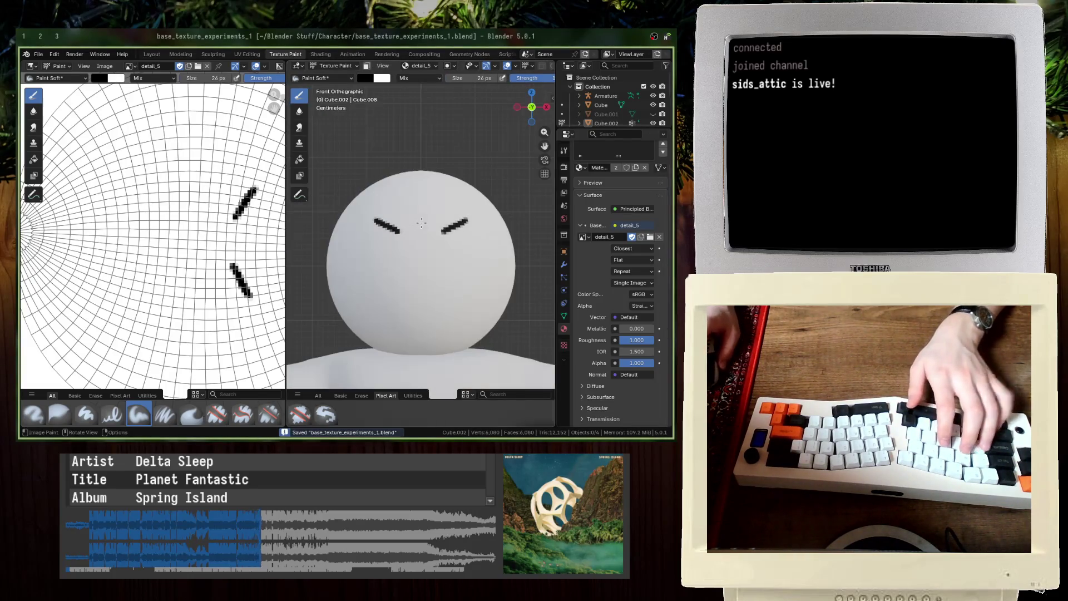
scroll(449, 222, "up", 1)
scroll(450, 222, "down", 1)
scroll(449, 222, "down", 1)
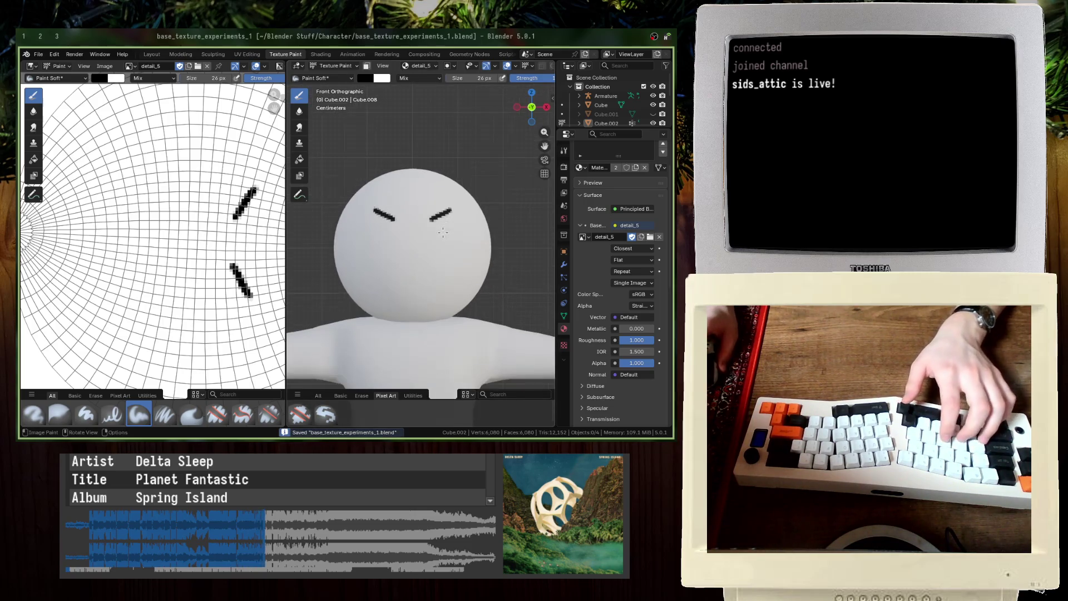
left_click(582, 236)
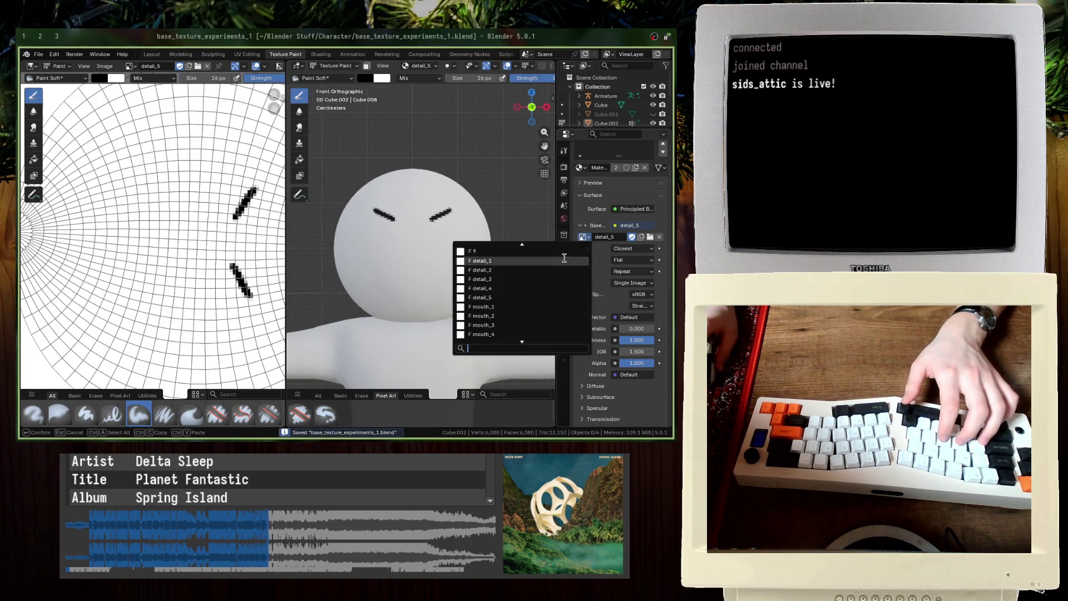
left_click(544, 261)
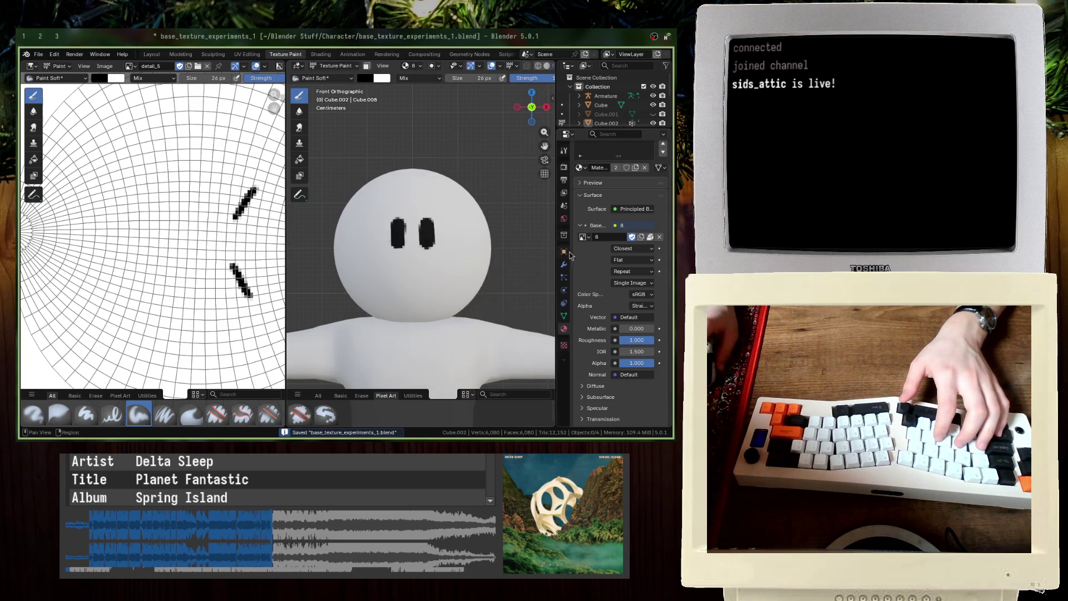
left_click(582, 236)
left_click(440, 250)
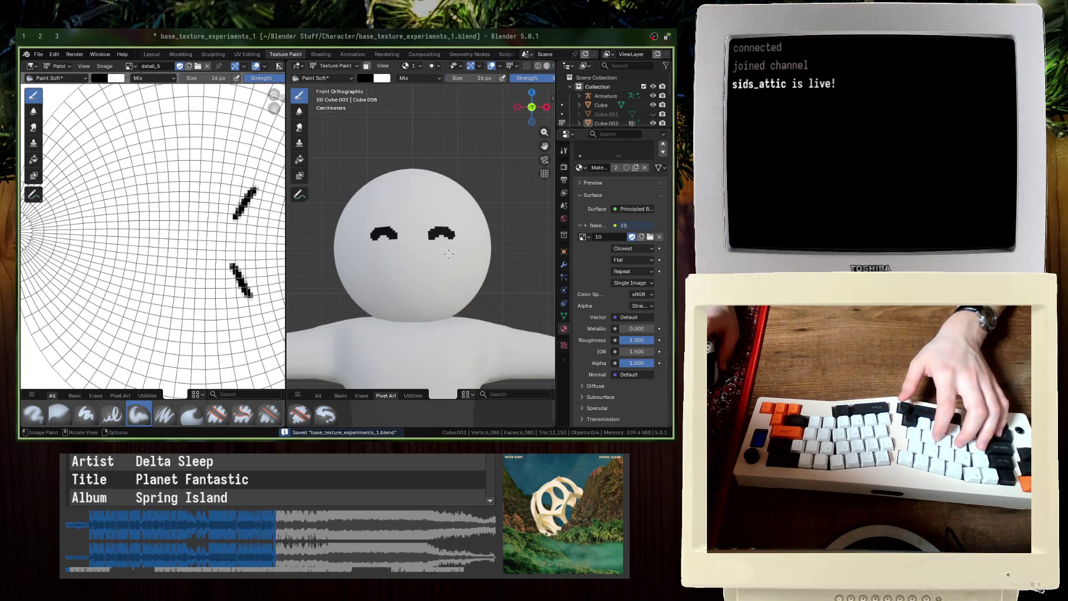
left_click(582, 236)
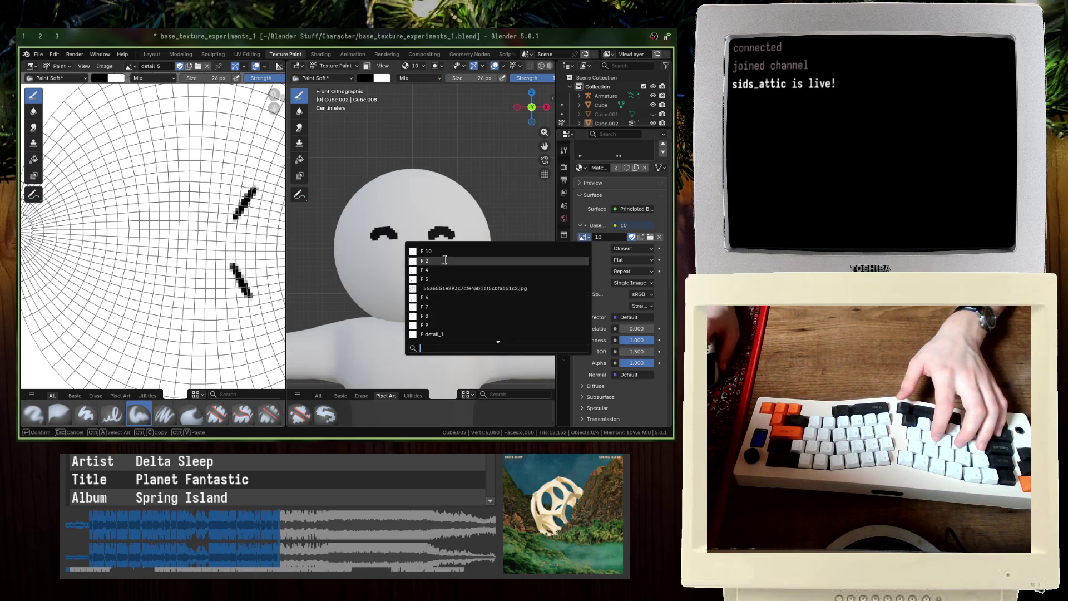
left_click(548, 261)
left_click(587, 239)
scroll(459, 321, "down", 5)
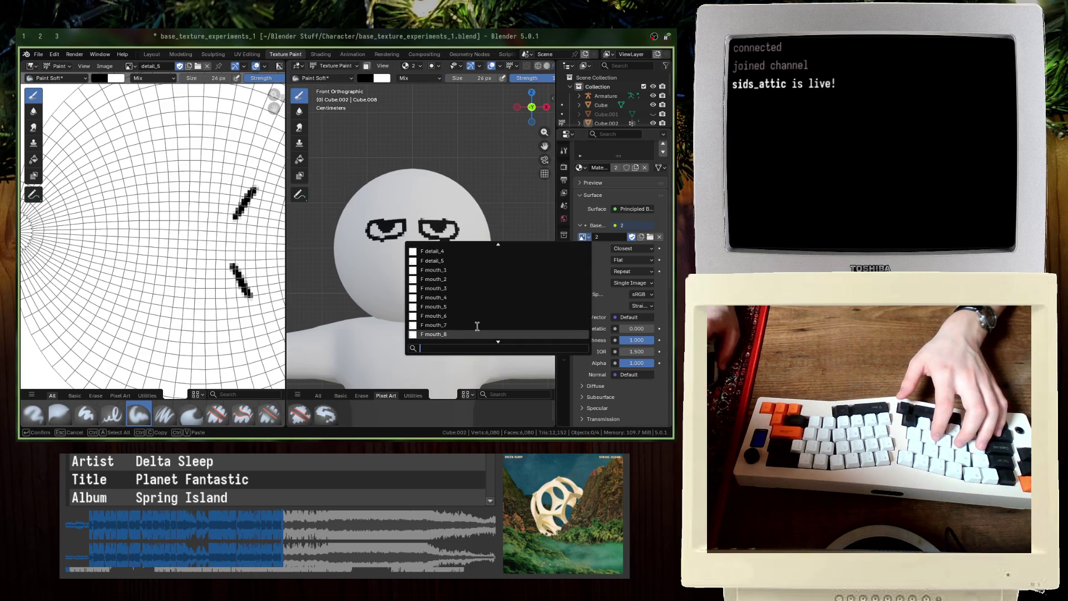
scroll(459, 321, "up", 3)
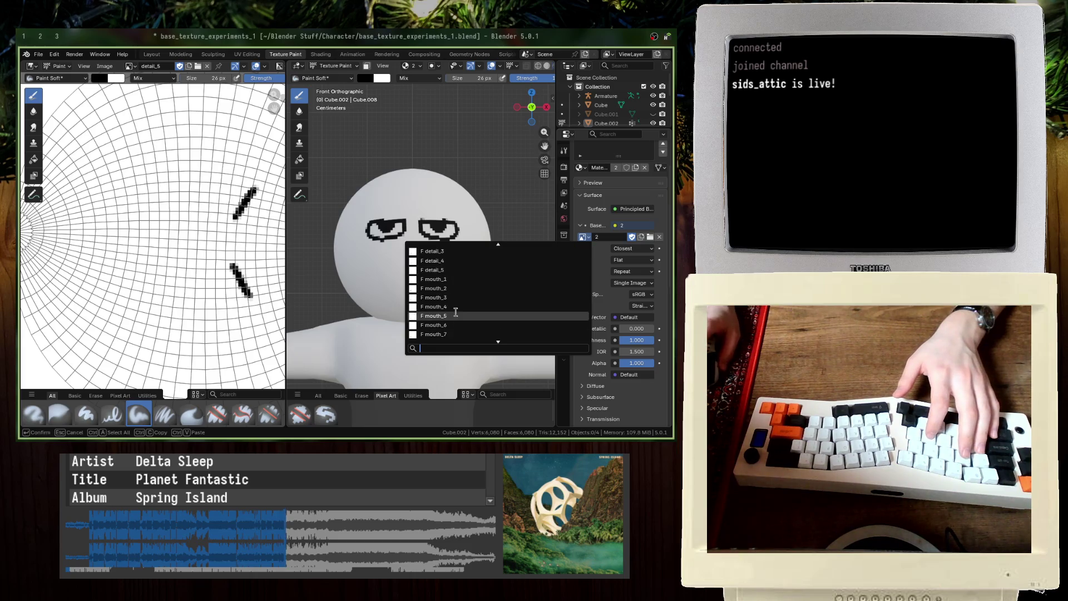
left_click(448, 270)
key("ctrl+s")
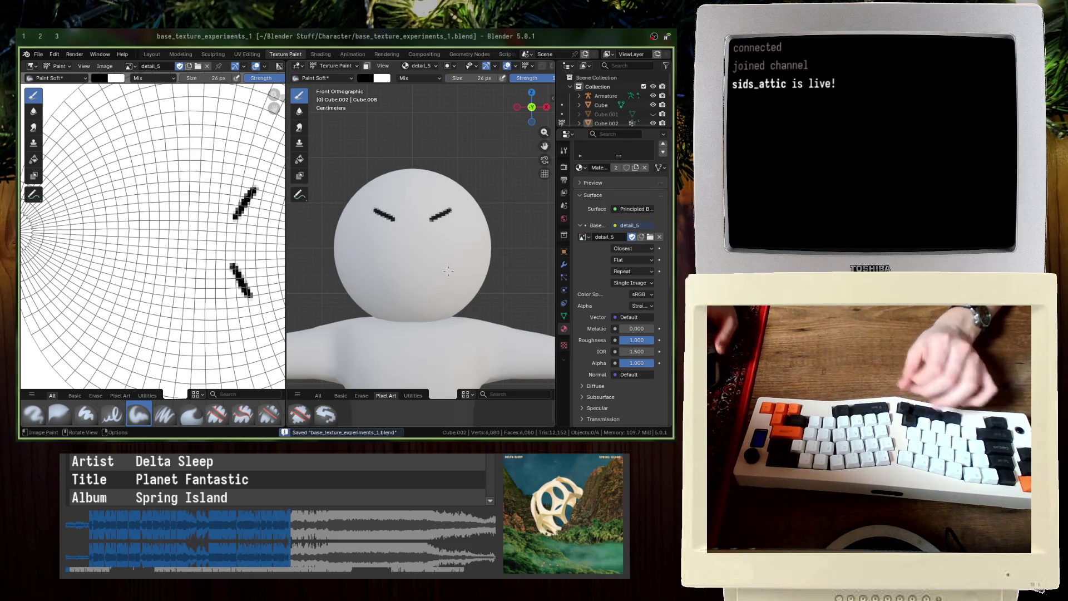
Step: Bring up Chromium, then move to empty workspace 4 and open and confirm the launcher
key("super+b")
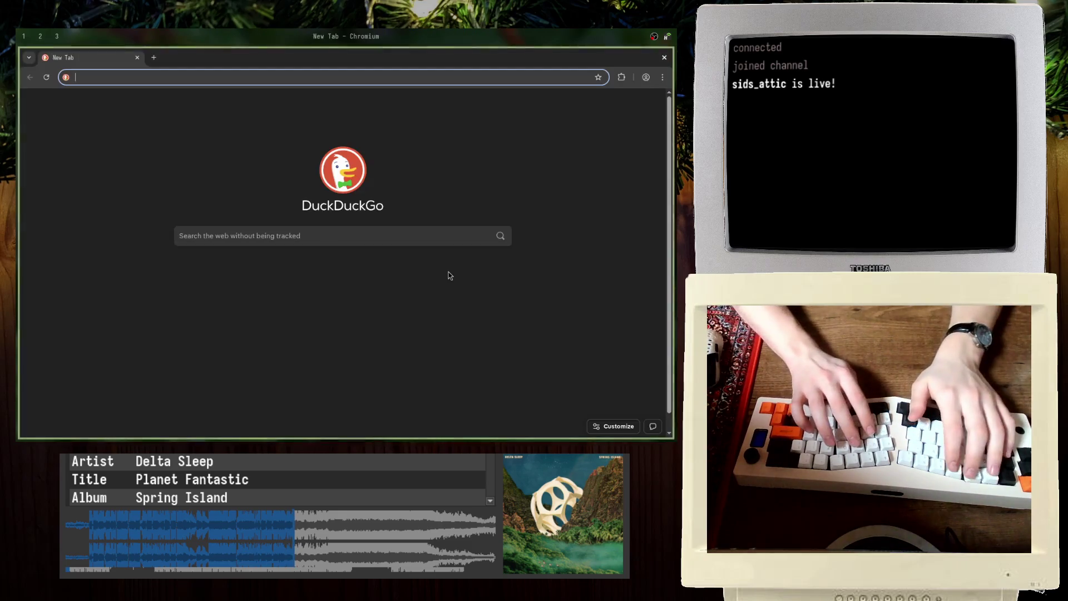
key("super+4")
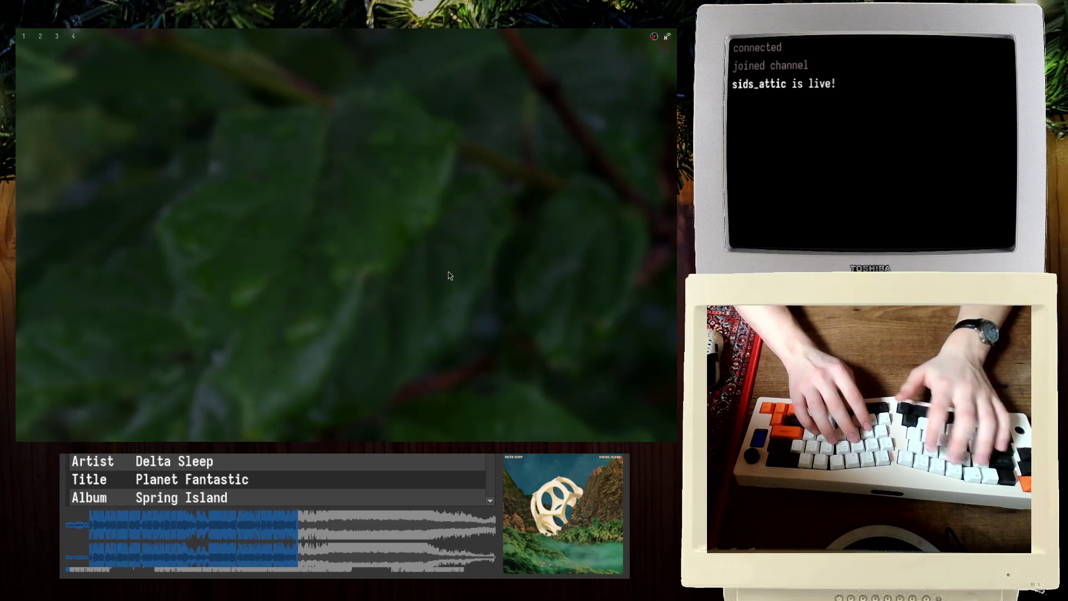
key("super+d")
key("Return")
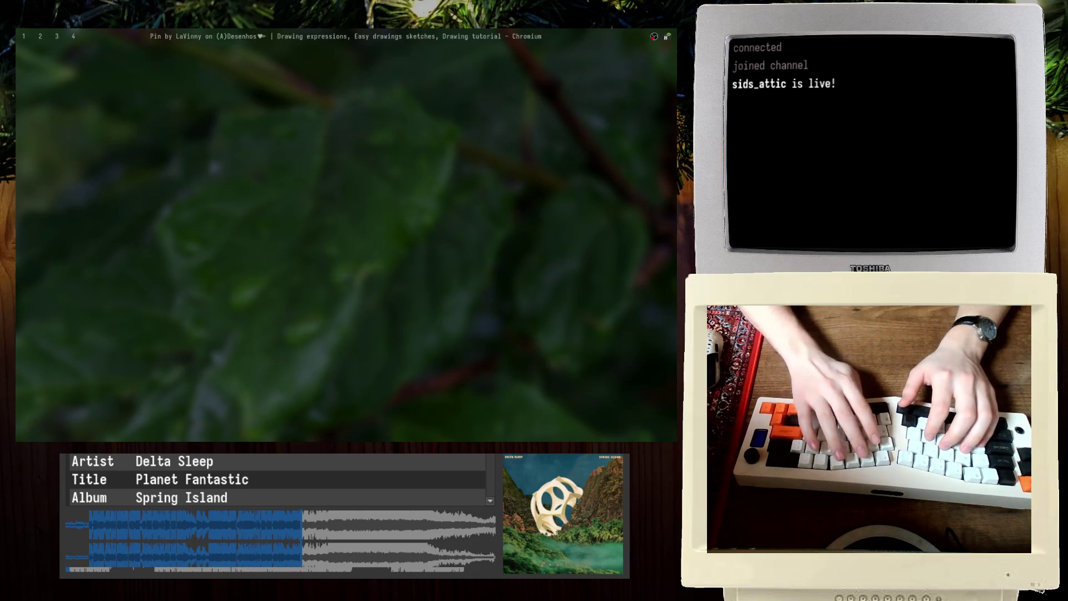
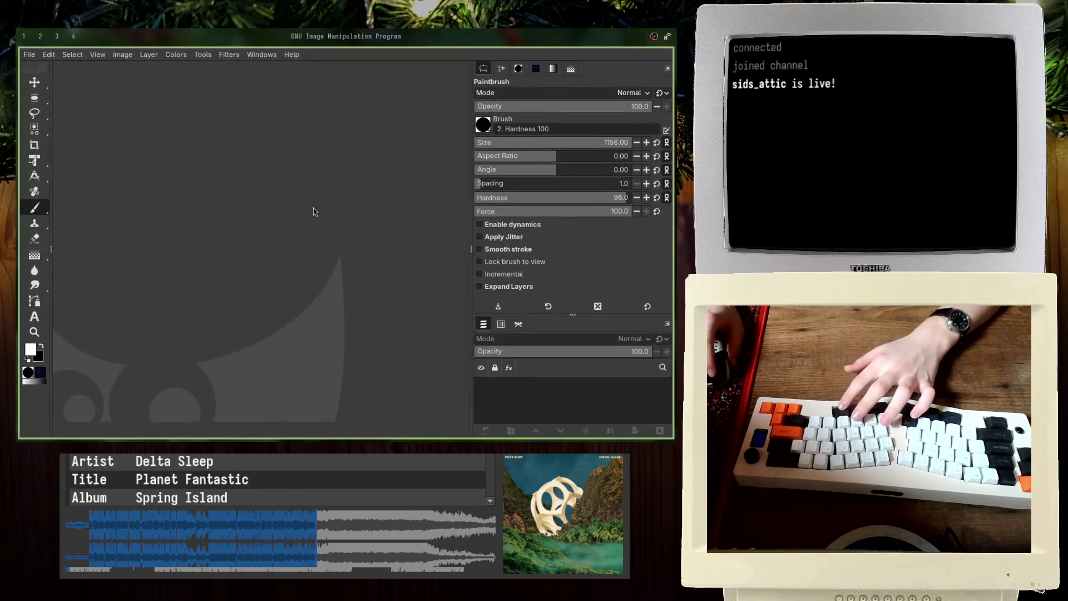
Step: Capture the Blender character's head and paste it into GIMP as a new 453×394 image
left_click(42, 35)
key("super+3")
key("super+4")
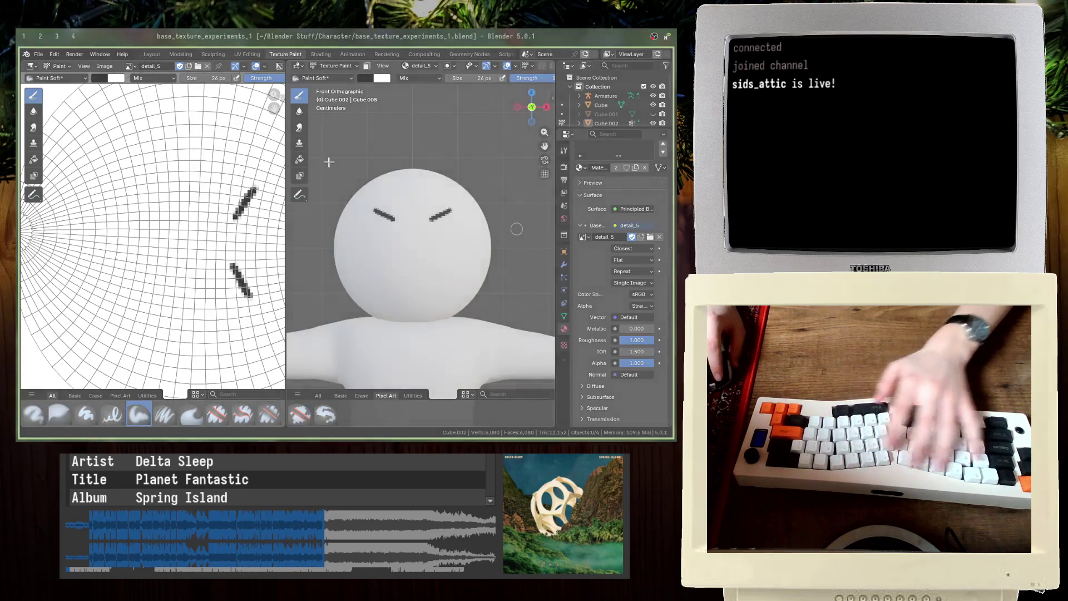
scroll(352, 236, "up", 2)
scroll(22, 36, "up", 3)
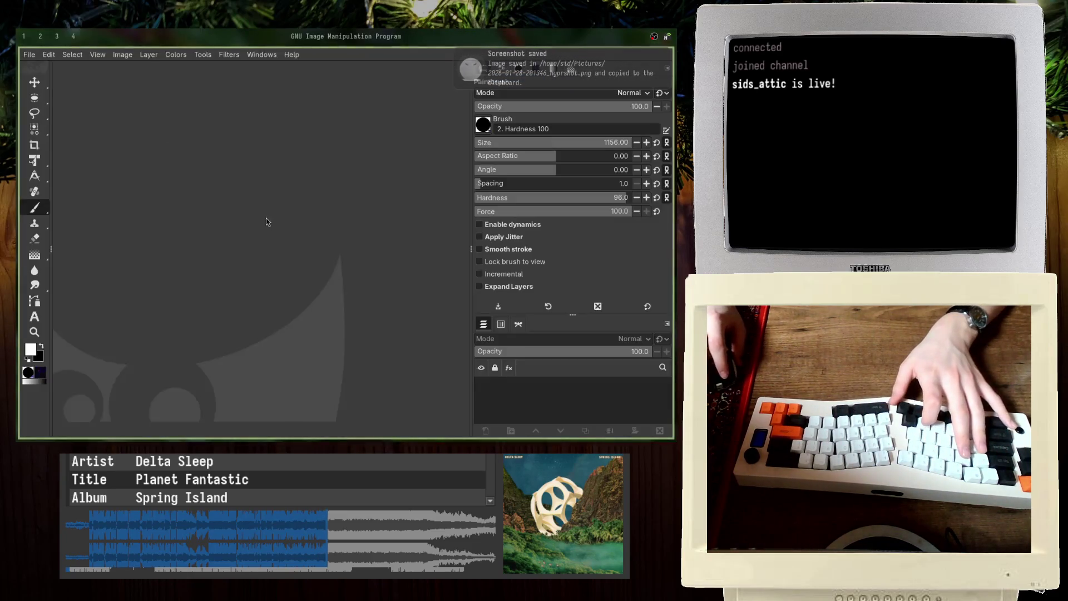
key("super+4")
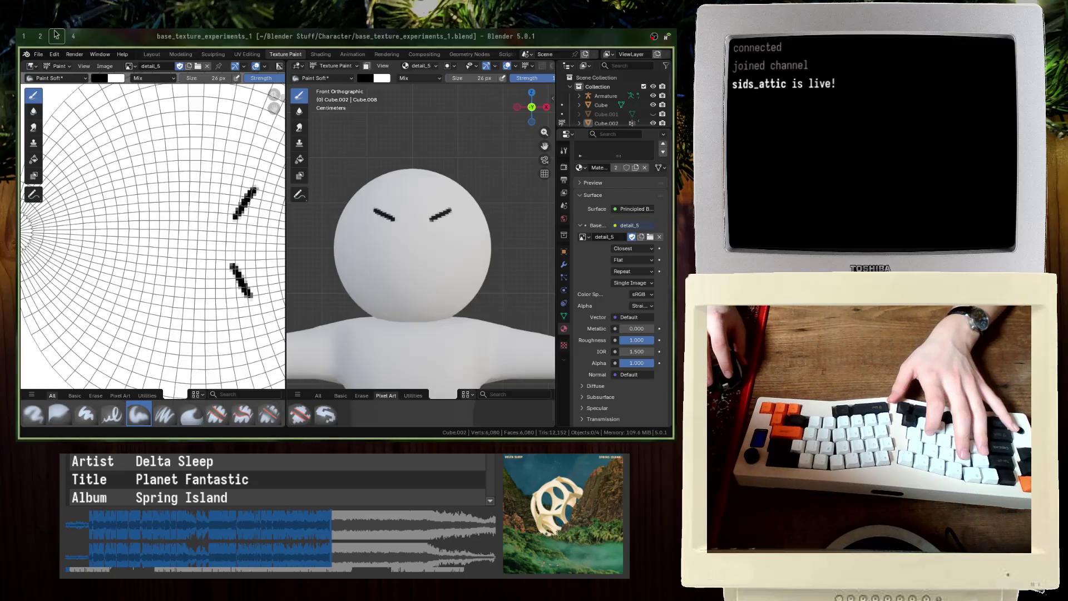
left_click(17, 39)
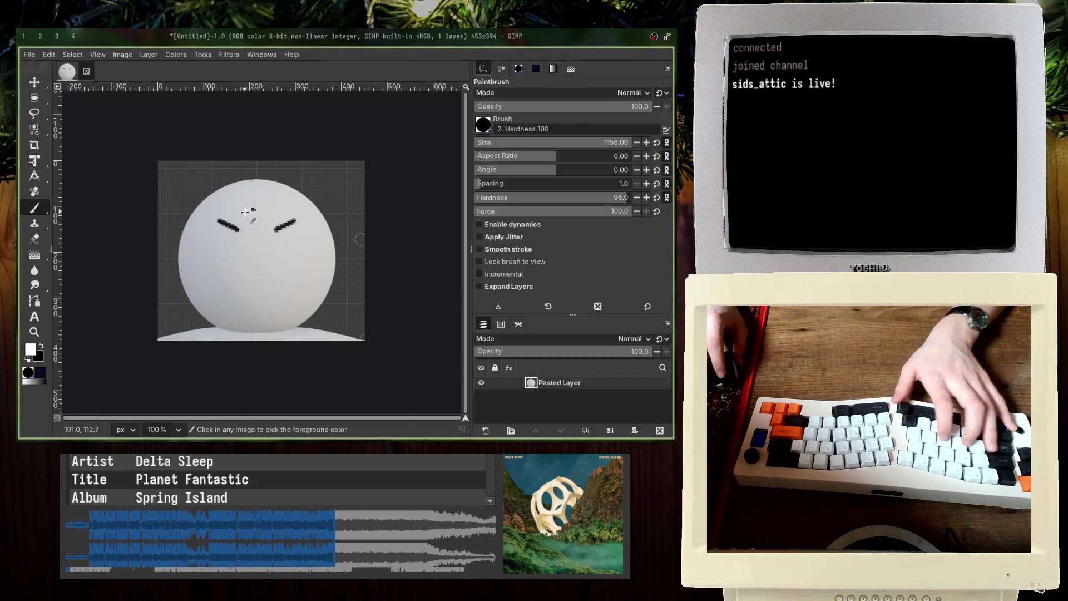
key("ctrl+shift+v")
Step: Bring up GIMP's File > Open Image dialog, then go back to the Blender window
left_click(29, 54)
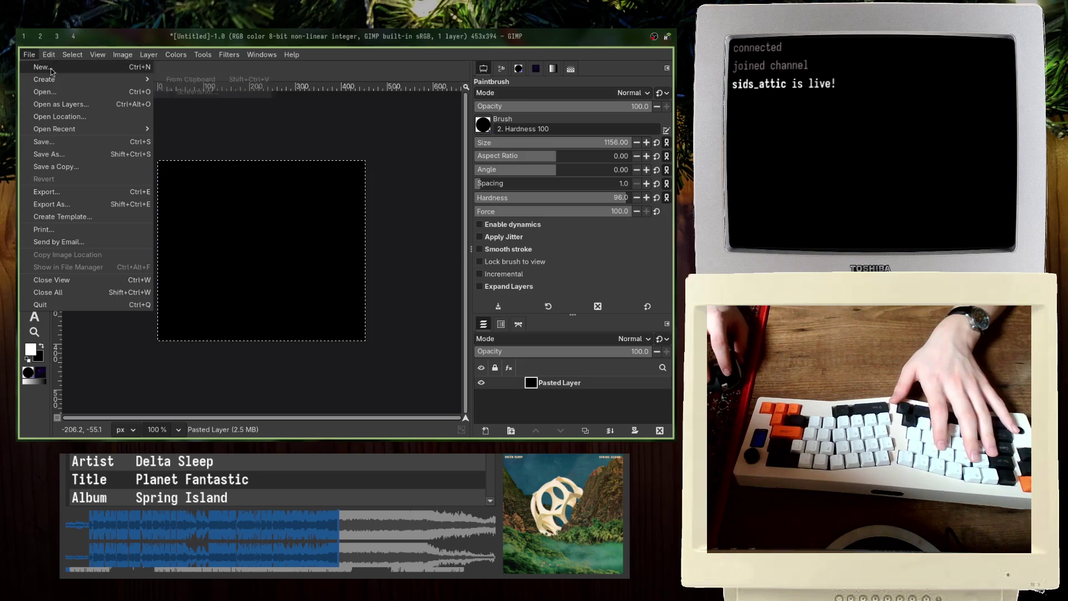
left_click(46, 71)
left_click(29, 53)
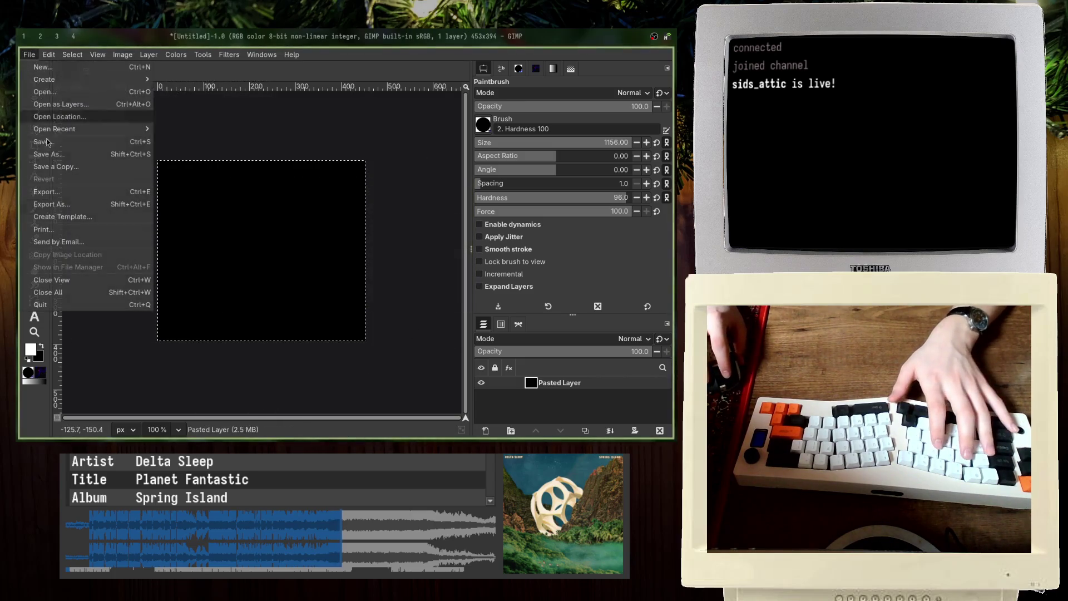
left_click(77, 93)
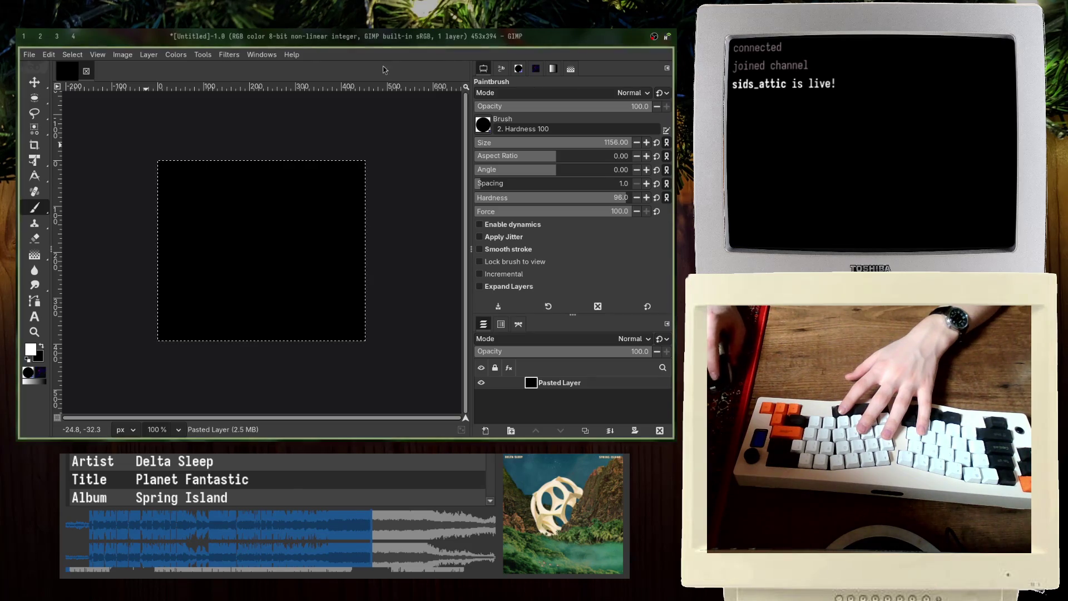
key("alt+Tab")
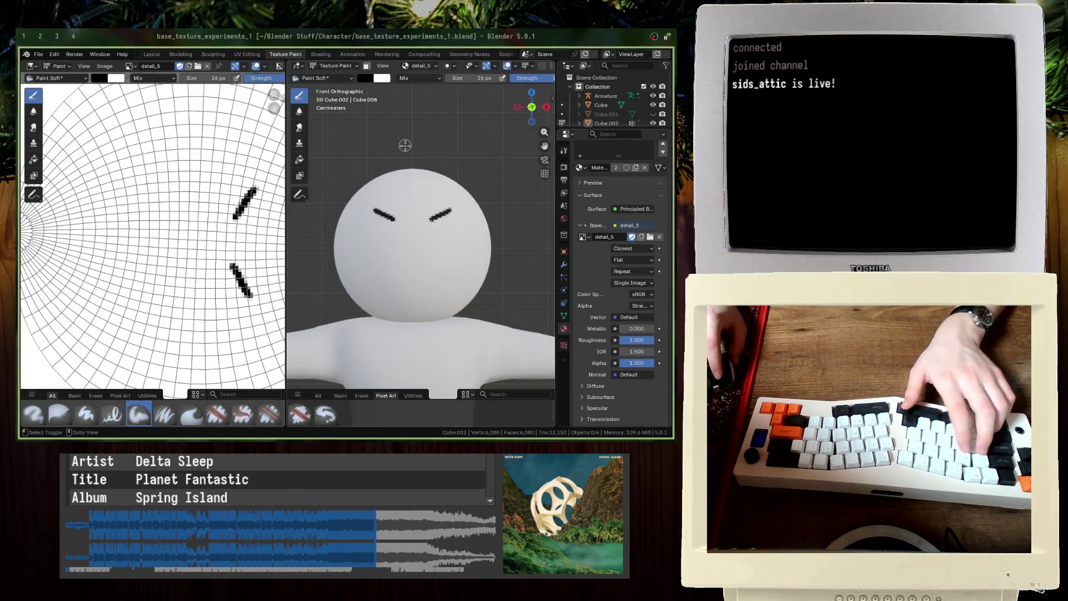
Step: Save the Blender character file with Ctrl+Shift+S, confirming with Enter
key("ctrl+shift+s")
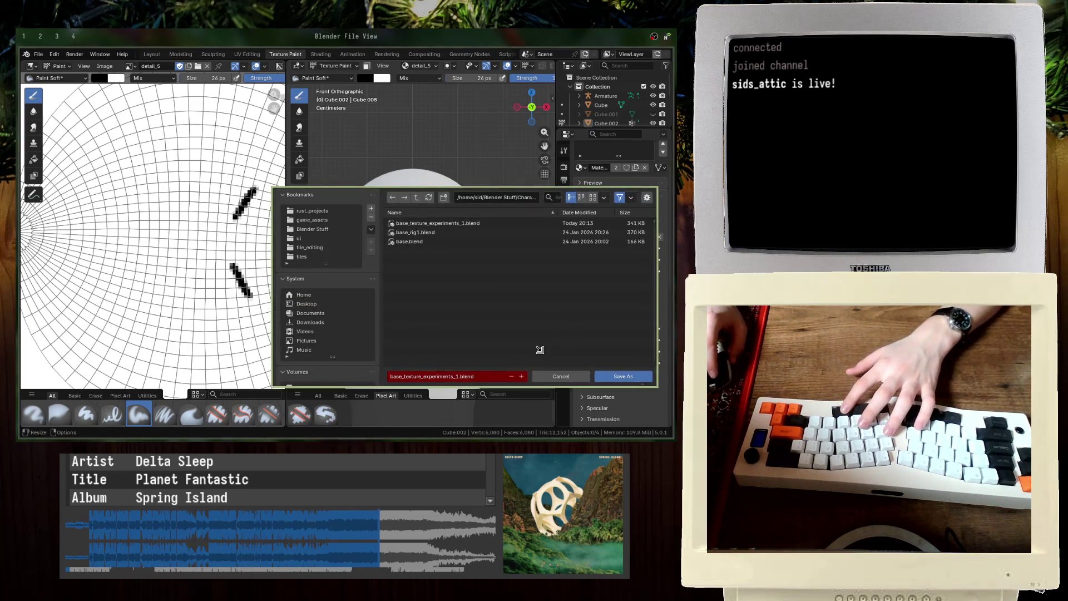
key("Return")
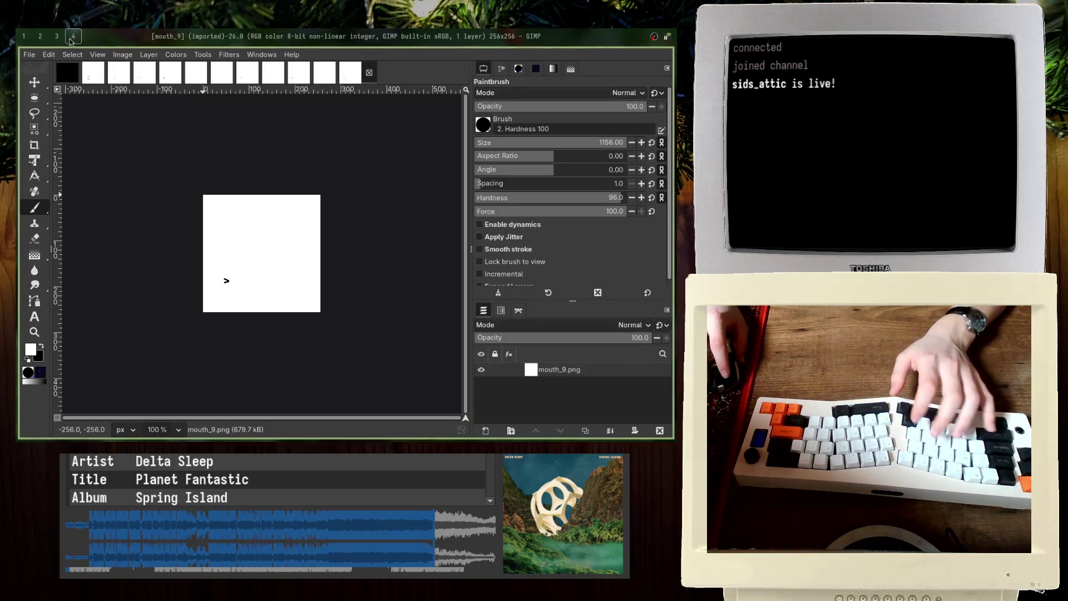
Step: Copy the 4.png eyes layer and paste it into the black Untitled image
left_click(67, 72)
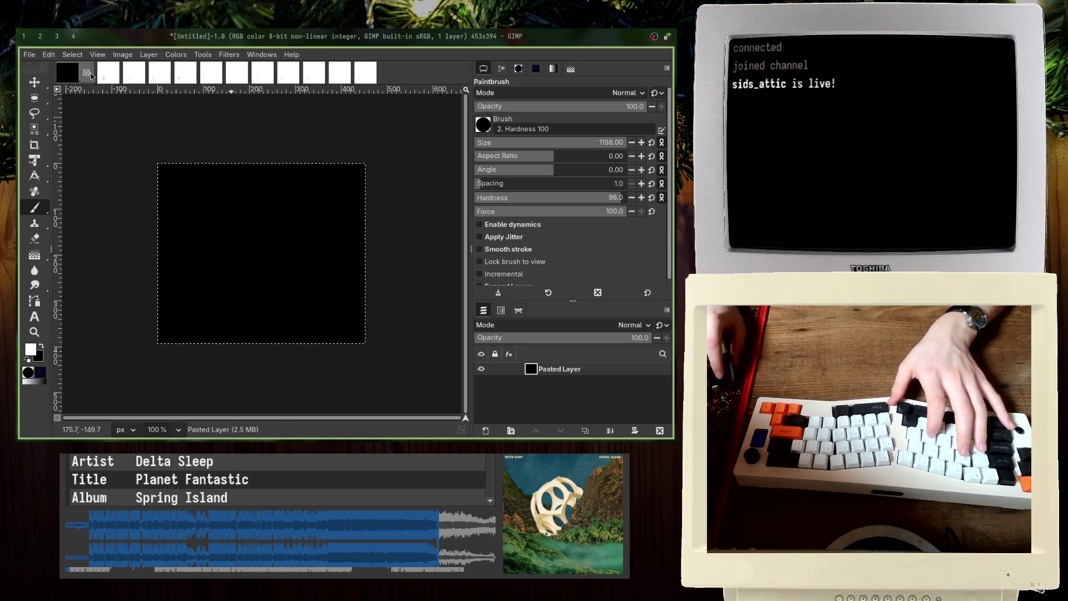
left_click(119, 75)
left_click(94, 75)
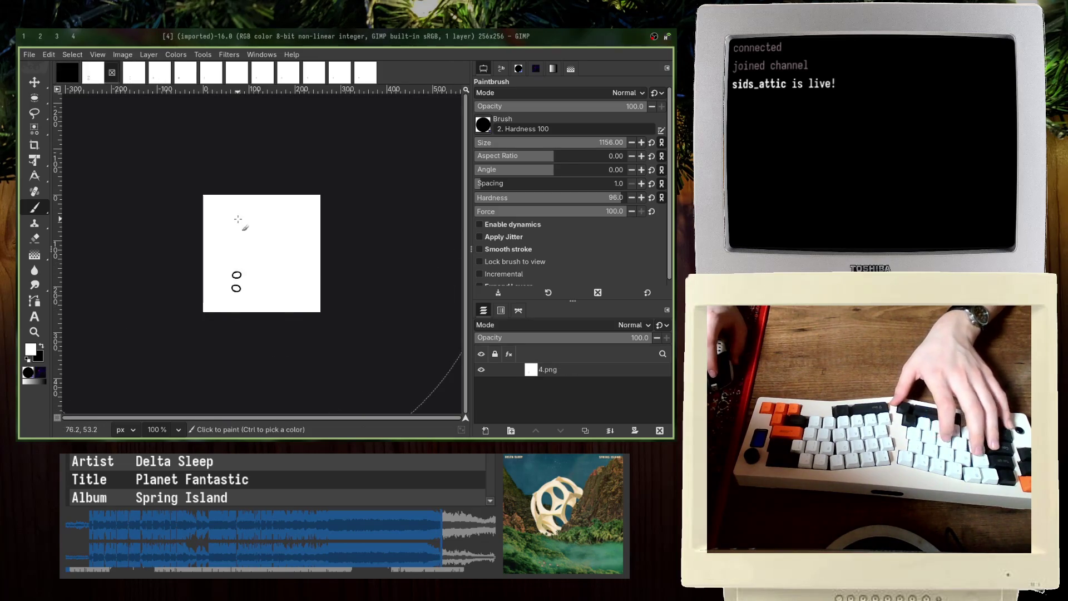
left_click(134, 75)
left_click(94, 75)
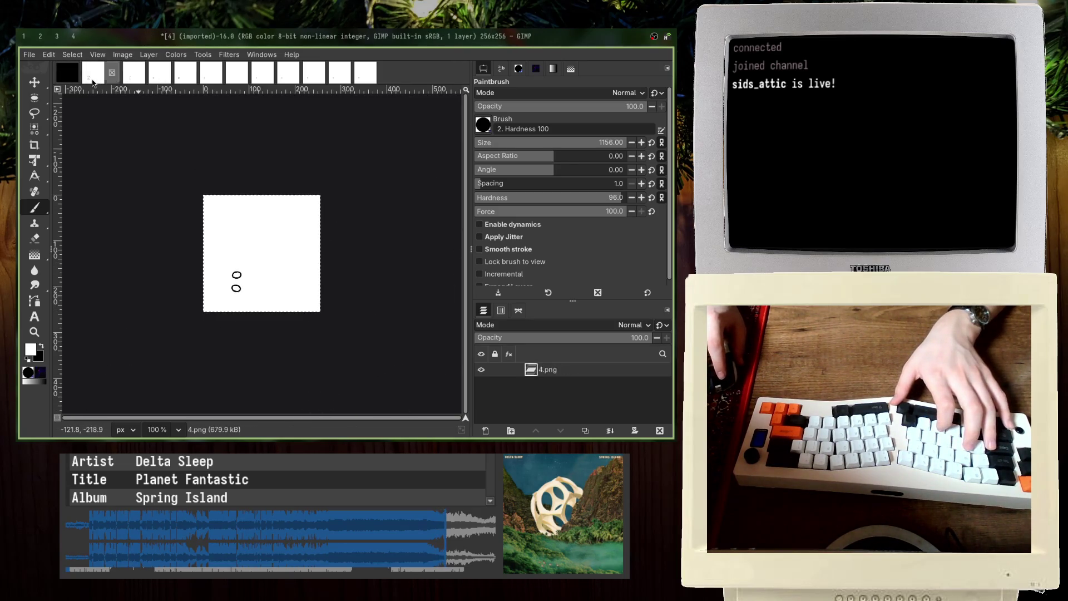
key("ctrl+c")
left_click(68, 75)
key("ctrl+v")
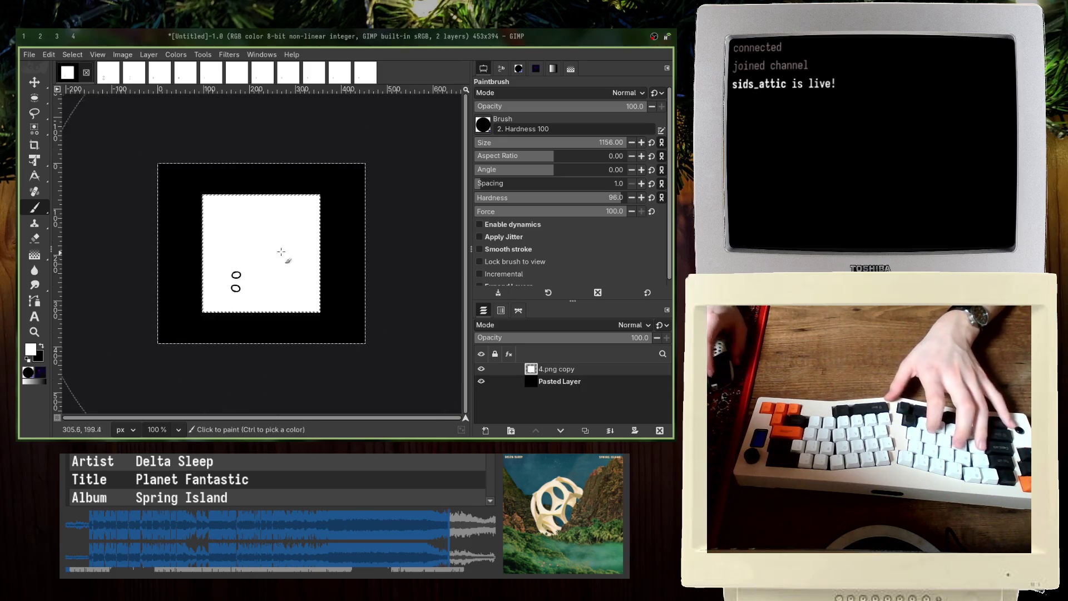
Step: Copy the detail_5.png brow marks over to the Untitled image
scroll(245, 298, "up", 3, "ctrl")
left_click(134, 75)
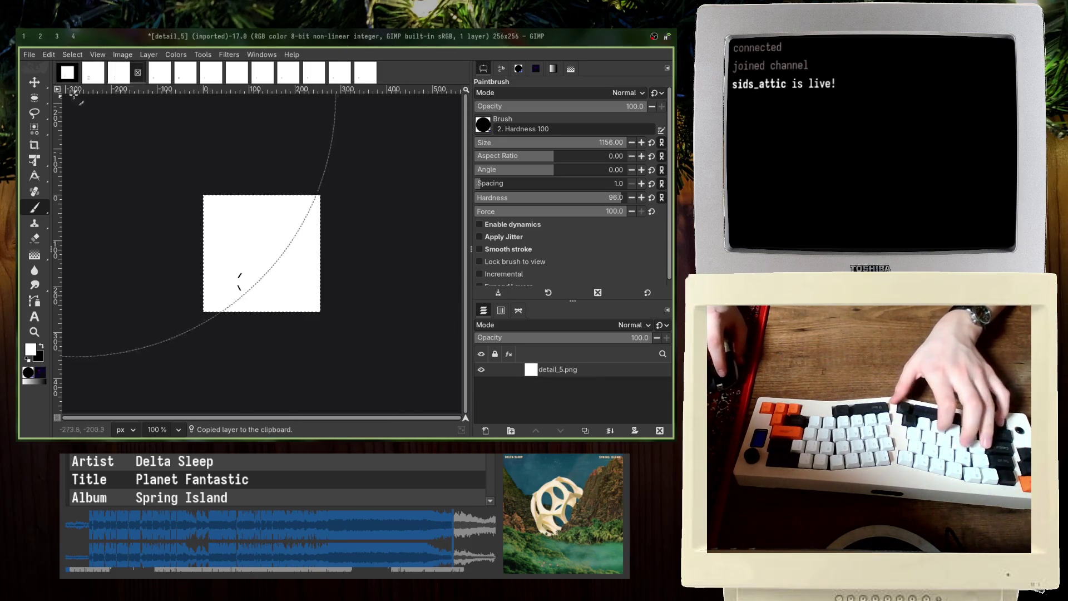
key("alt+1")
key("alt+3")
key("ctrl+c")
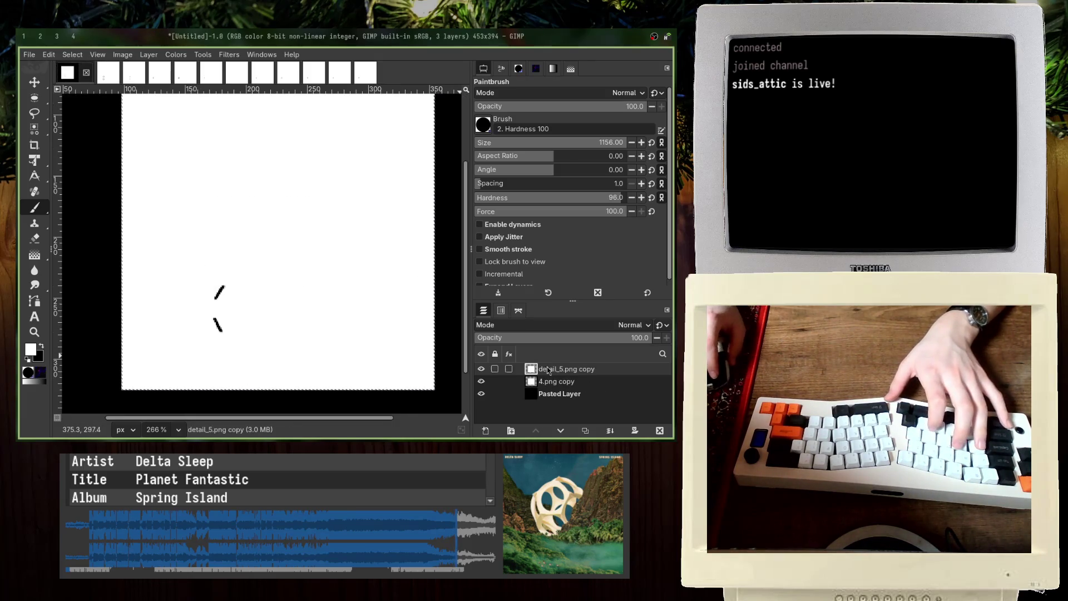
Step: Paste the brow layer, shift it about 28 px right, and set its opacity to 36
key("alt+1")
key("ctrl+v")
left_click_drag(548, 338, 501, 341)
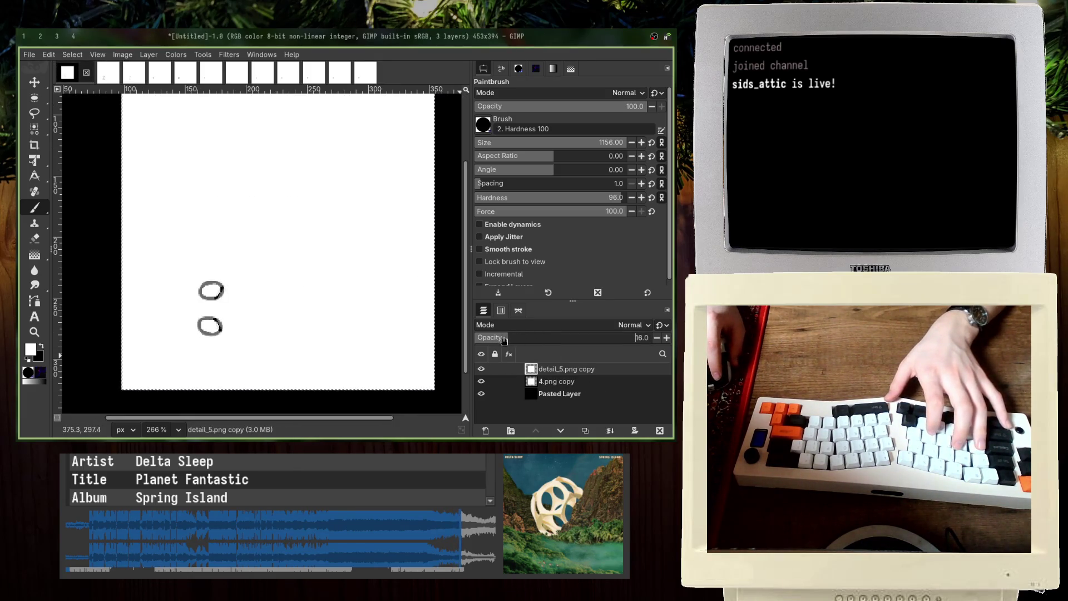
key("m")
left_click_drag(262, 267, 277, 269)
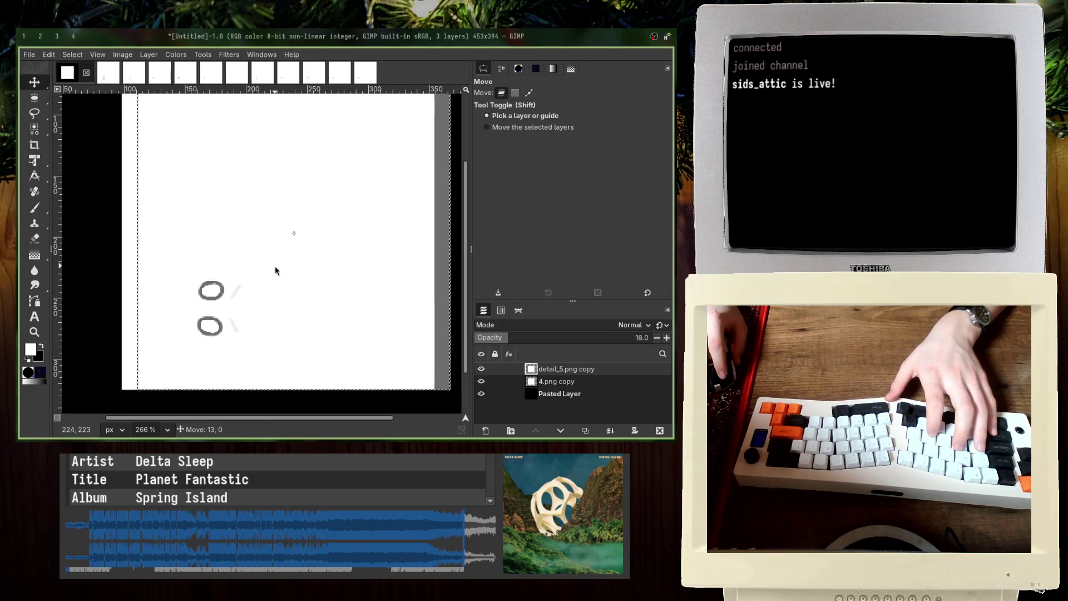
left_click_drag(508, 339, 539, 340)
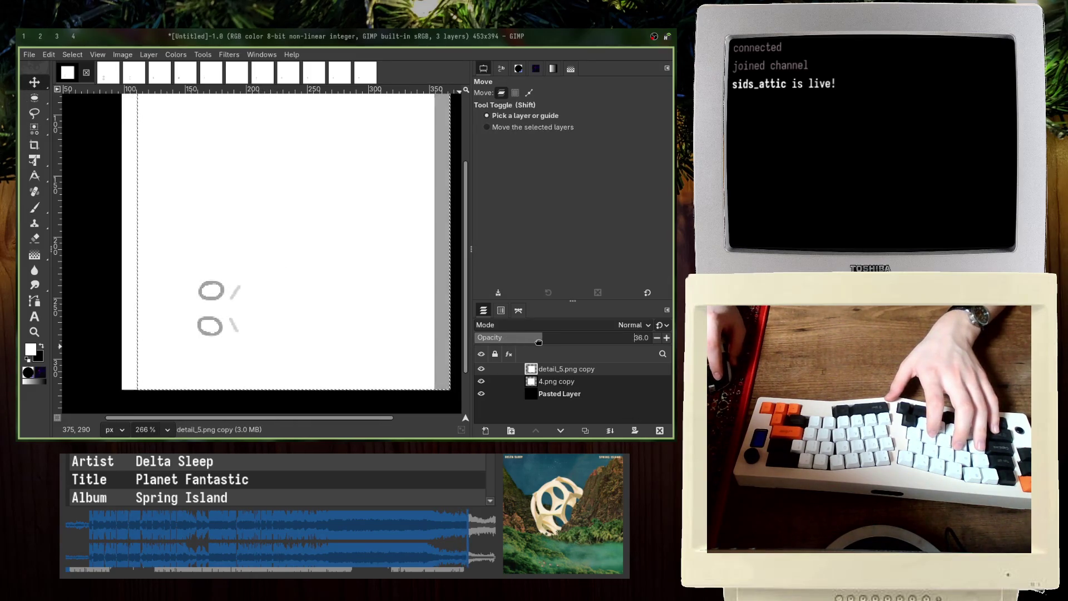
Step: Set both the brow layer and the 4.png copy eye layer to Darken only mode
left_click(550, 325)
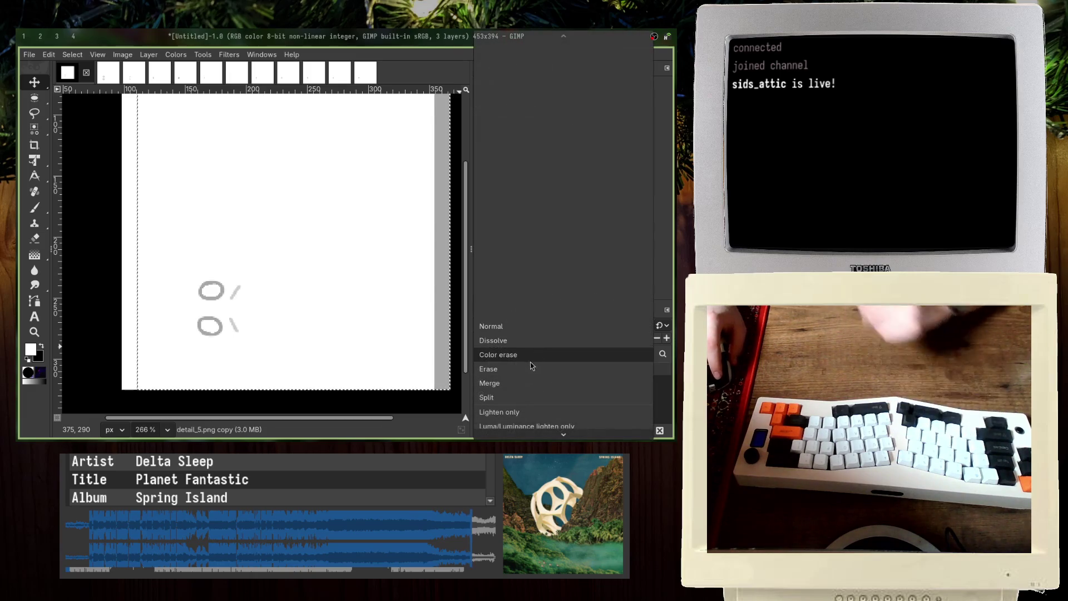
scroll(521, 382, "down", 3)
scroll(507, 382, "down", 2)
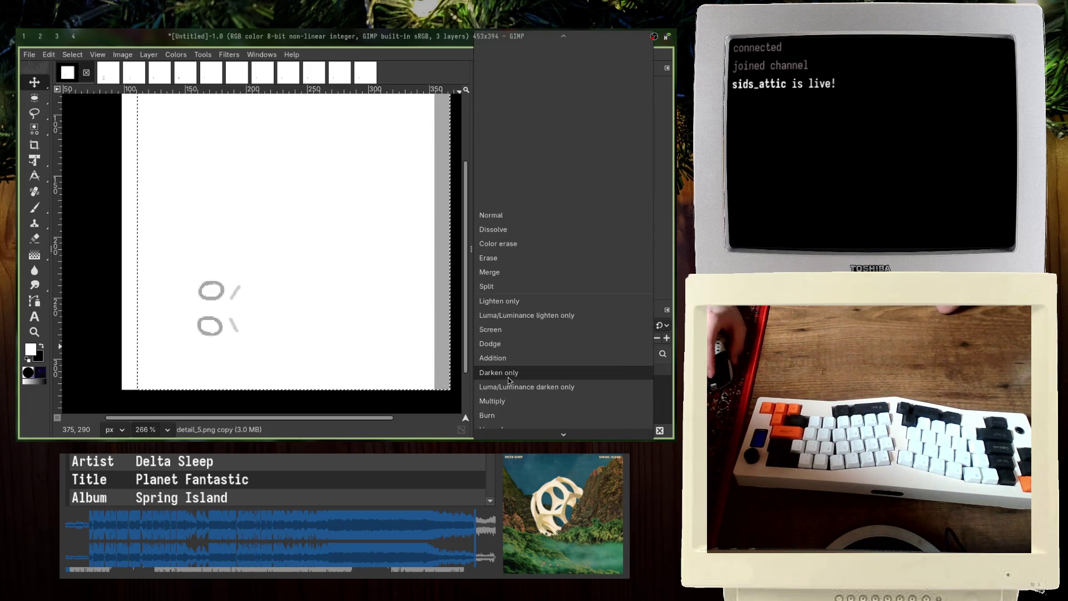
left_click(509, 380)
left_click(556, 381)
left_click(517, 325)
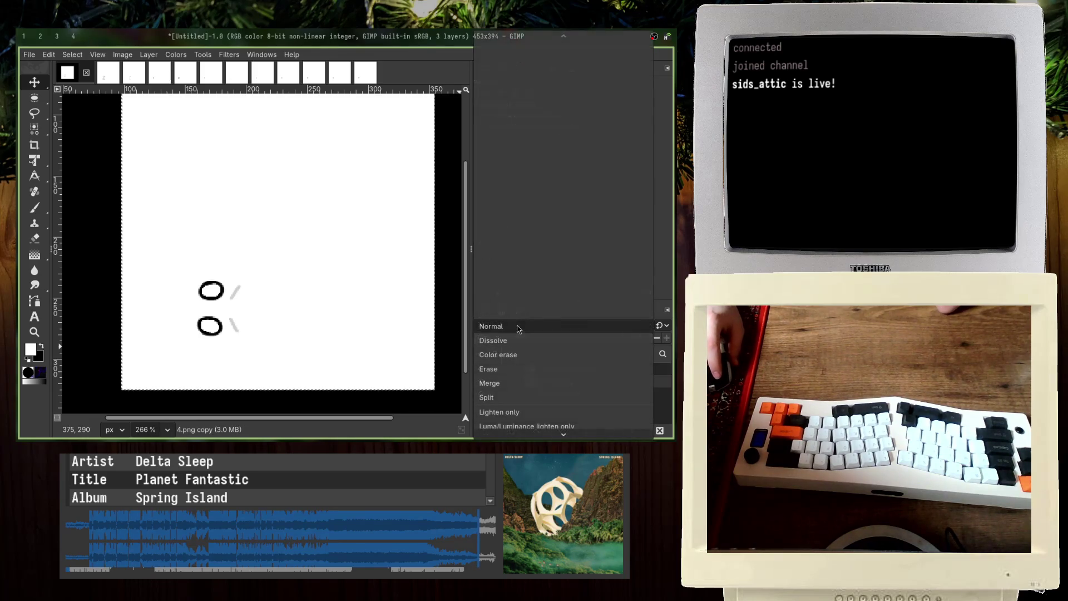
scroll(514, 345, "up", 5)
scroll(505, 372, "down", 5)
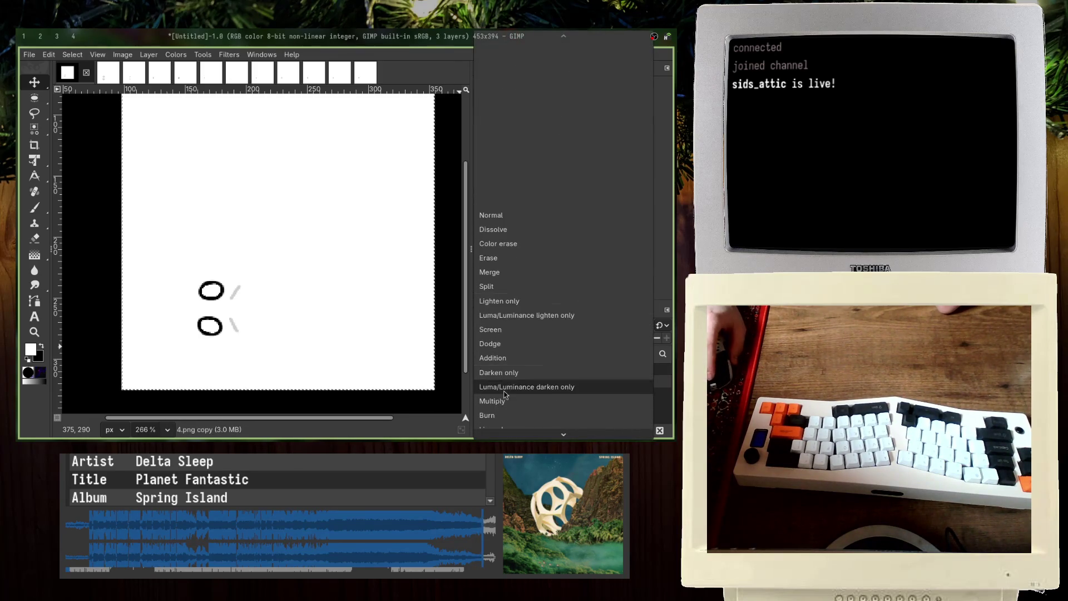
left_click(509, 375)
Step: Paint the black Pasted Layer background white with the Paintbrush
left_click(533, 394)
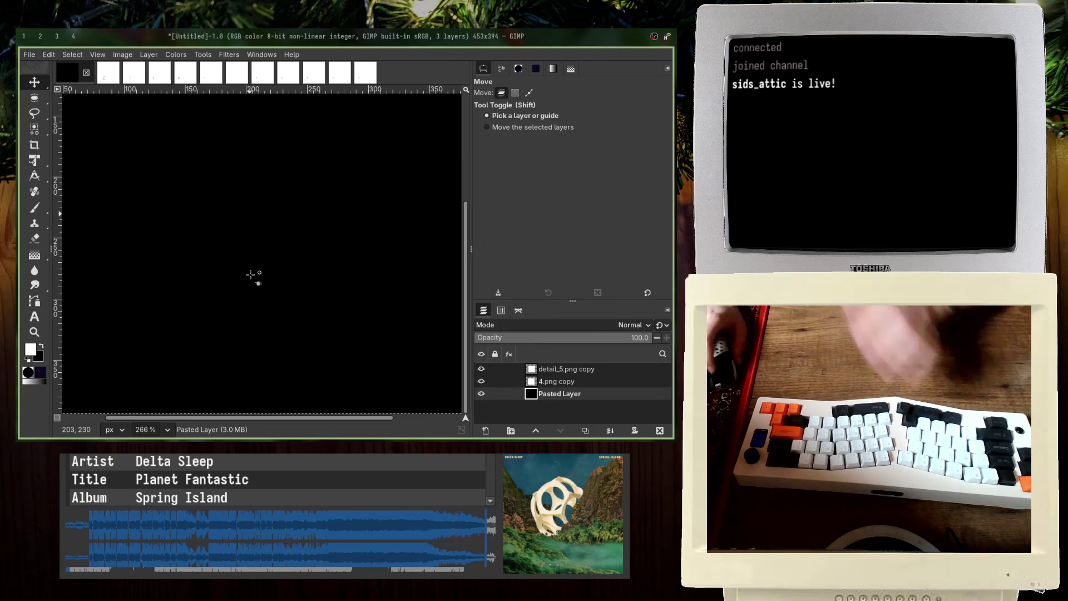
scroll(256, 274, "down", 3, "ctrl")
left_click(34, 207)
left_click(157, 310)
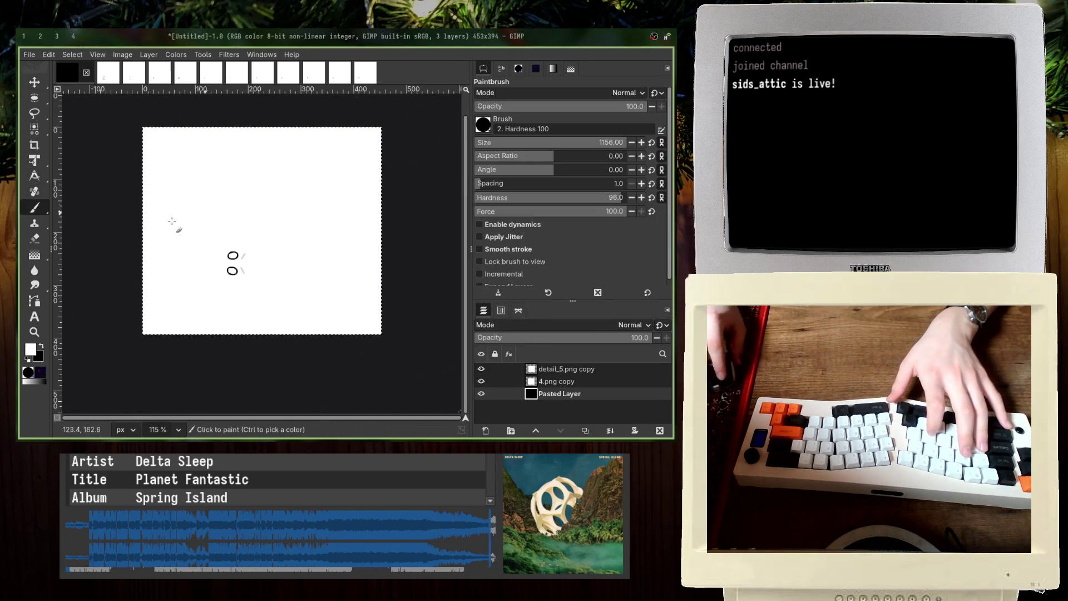
Step: Raise the detail_5.png copy layer to full opacity
scroll(189, 255, "up", 3, "ctrl")
left_click(623, 369)
left_click_drag(579, 337, 656, 337)
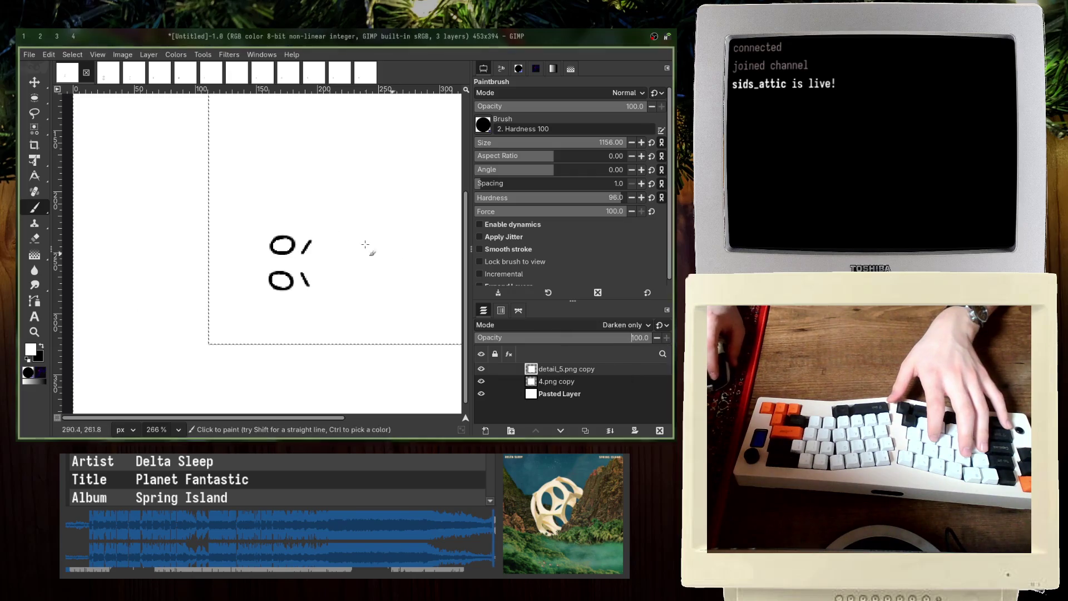
Step: Drag the mouth_9 > mouth layer into the face image and set it to Darken only
left_click(361, 79)
mouse_move(362, 80)
left_mouse_down()
mouse_move(227, 178)
mouse_move(248, 219)
mouse_move(64, 75)
mouse_move(291, 273)
left_mouse_up()
left_click(556, 325)
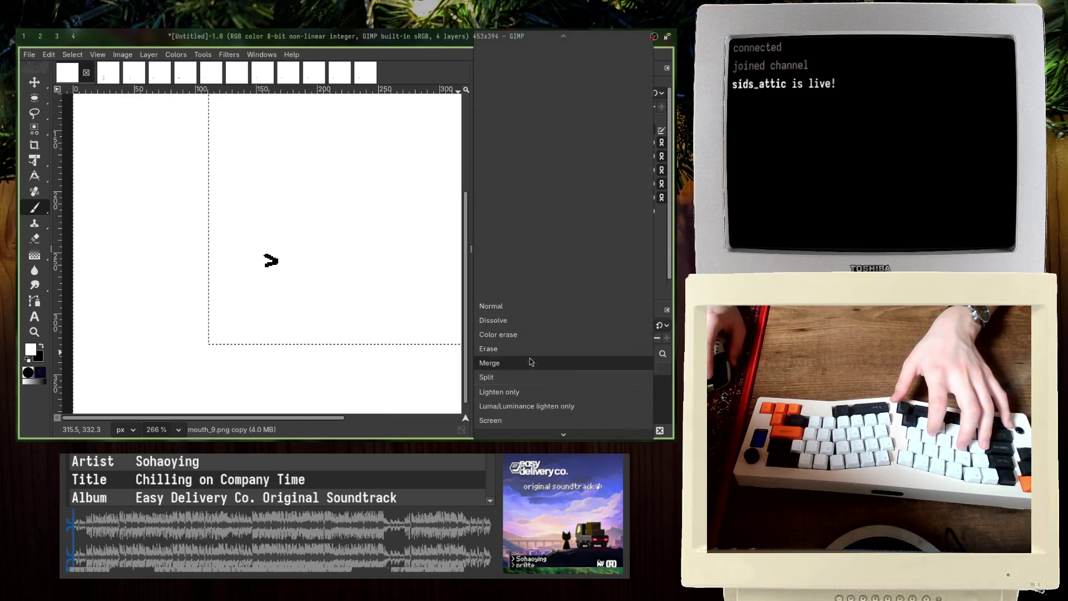
scroll(529, 362, "down", 3)
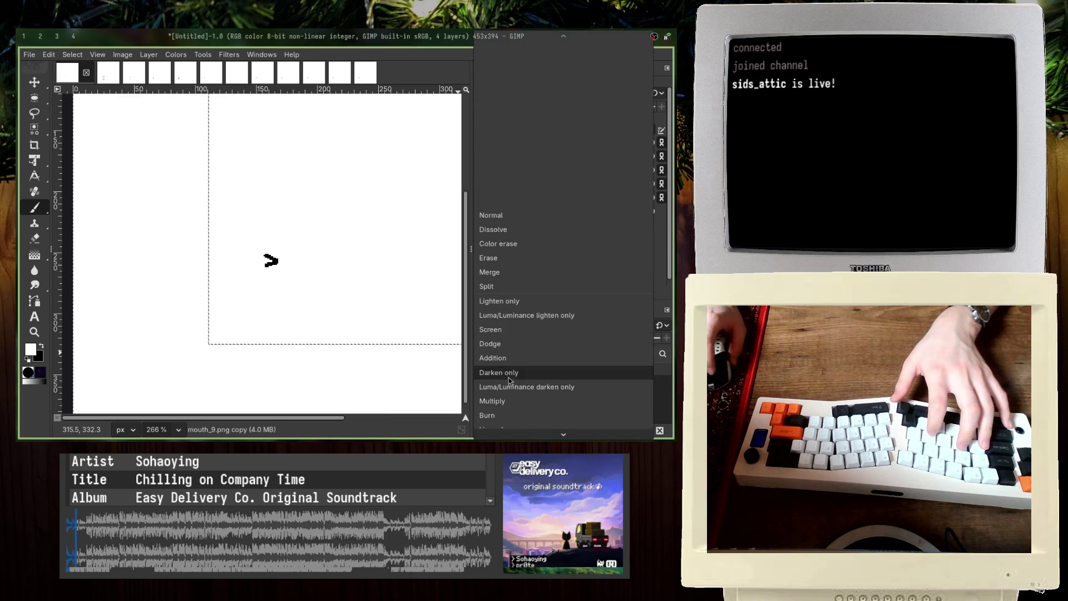
left_click(509, 377)
Step: Move the > mouth left beside the eyes with the Move tool, undoing a stray nudge
left_click(31, 85)
left_click_drag(362, 253, 335, 253)
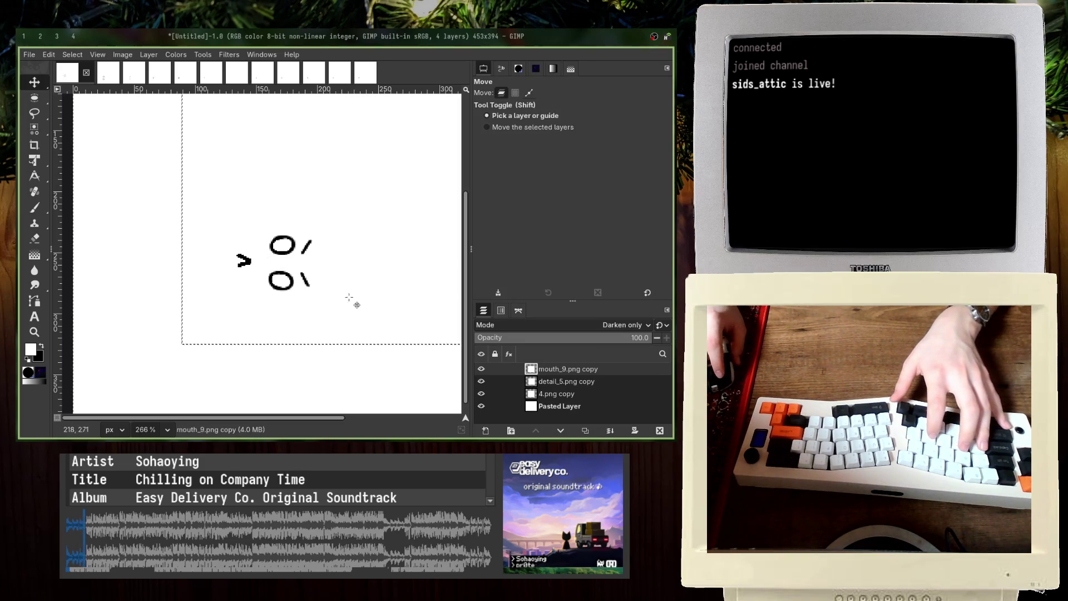
middle_click_drag(353, 300, 372, 310)
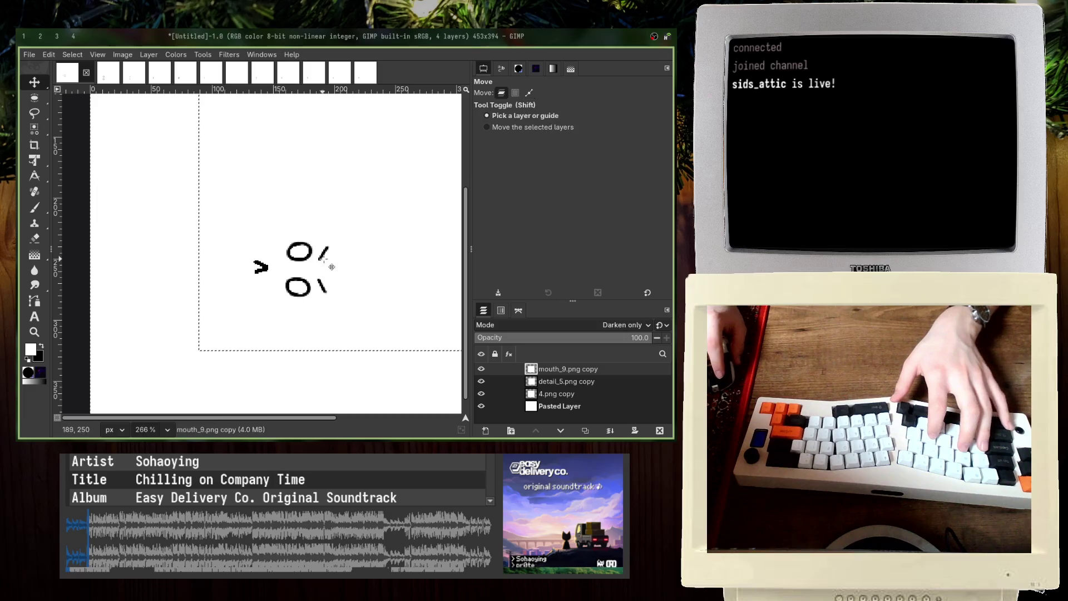
key("ctrl+z")
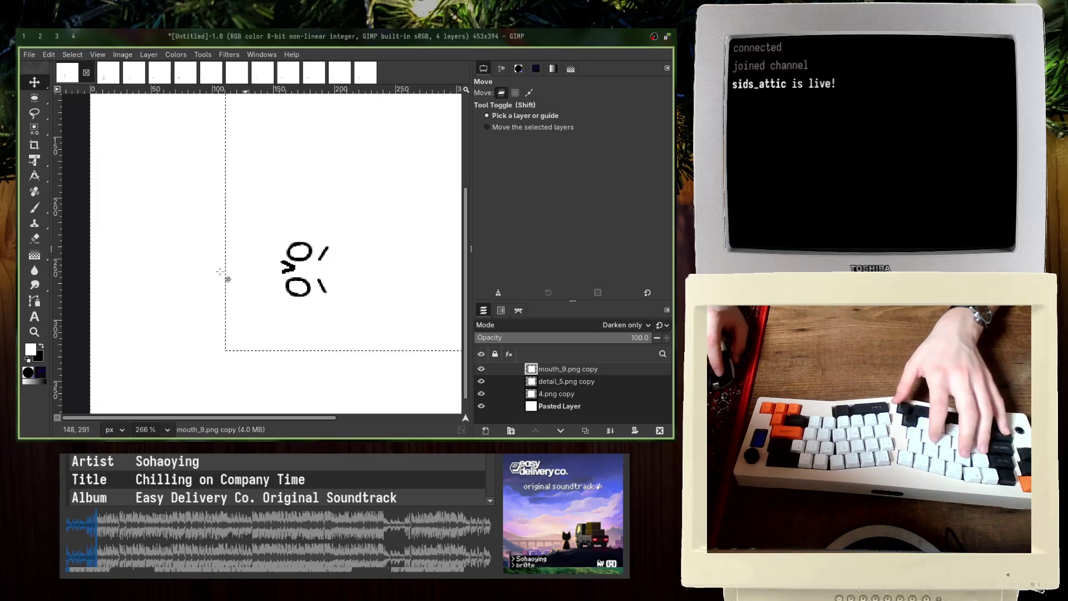
left_click(40, 36)
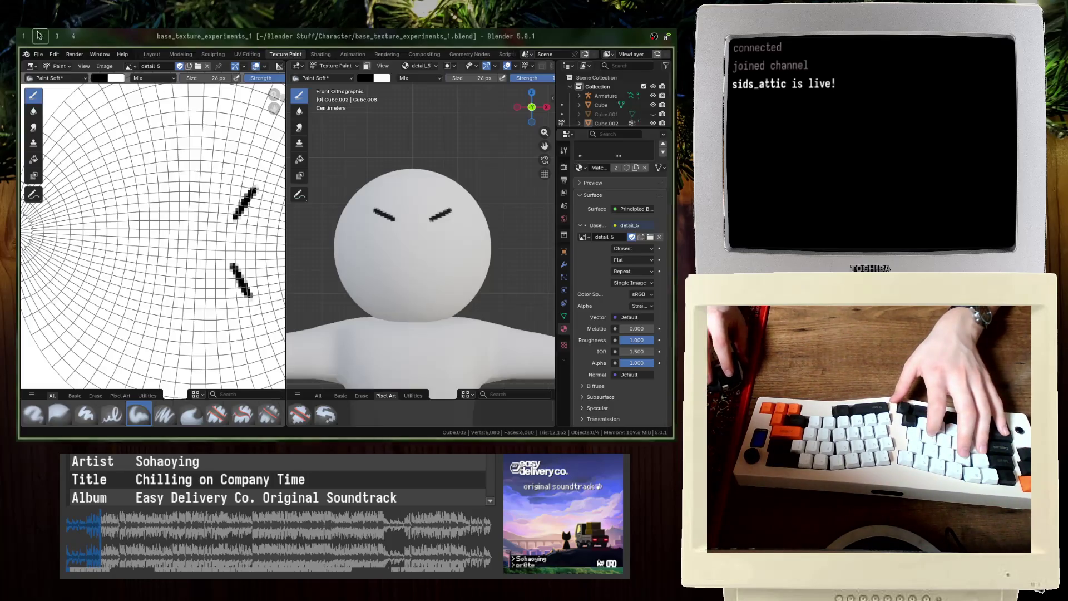
Step: Nudge the > mouth layer about 30 px further left
left_click(57, 36)
left_click(23, 35)
left_click_drag(390, 327, 374, 328, "shift")
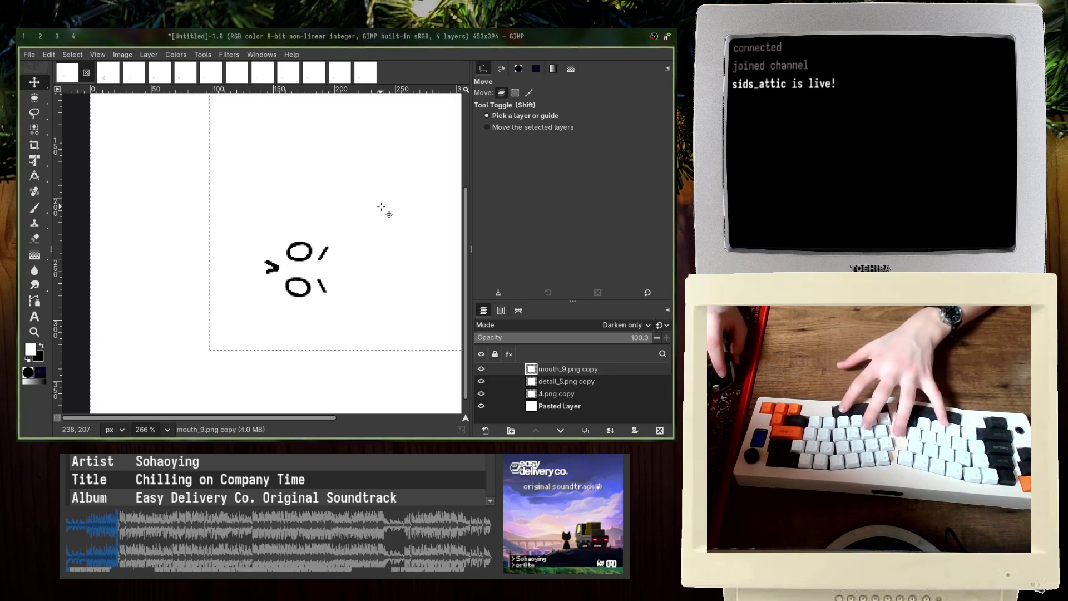
Step: Quit GIMP, discarding changes to all four unsaved images
middle_click_drag(341, 250, 315, 230)
key("ctrl+q")
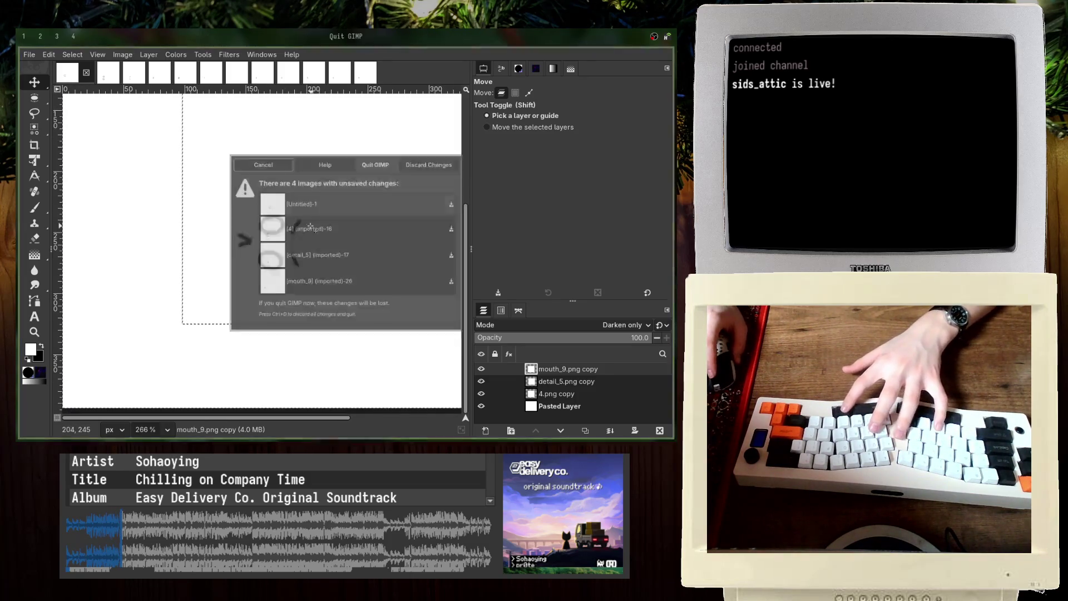
left_click(455, 152)
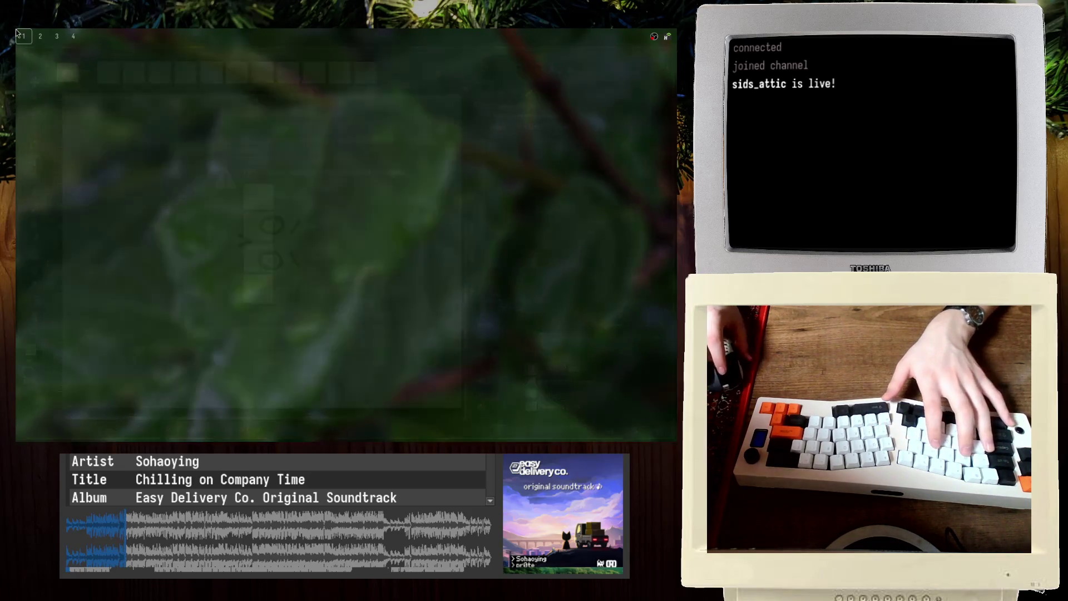
Step: Return to Blender, zoom in on the character's head, and save base_texture_experiments_1.blend
left_click(46, 34)
left_click(56, 35)
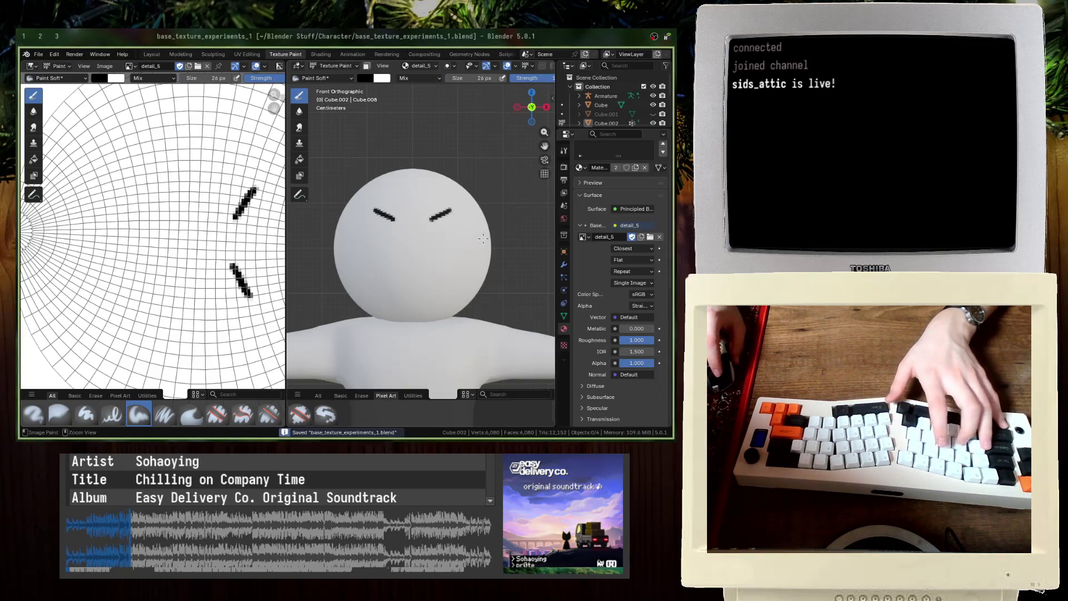
scroll(409, 216, "up", 3)
scroll(441, 246, "down", 4)
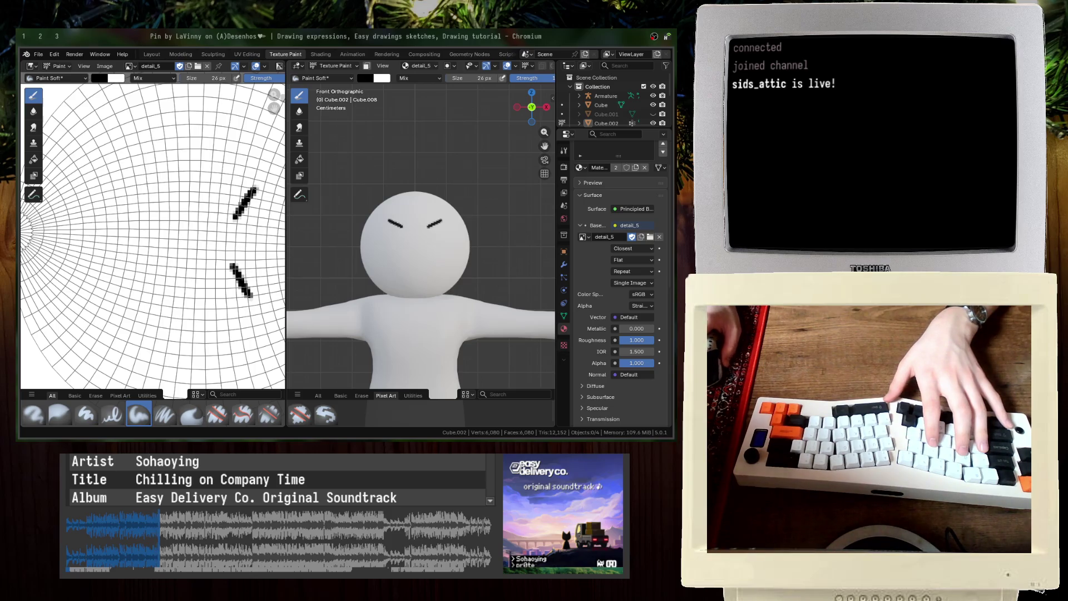
scroll(421, 245, "up", 3)
key("ctrl+s")
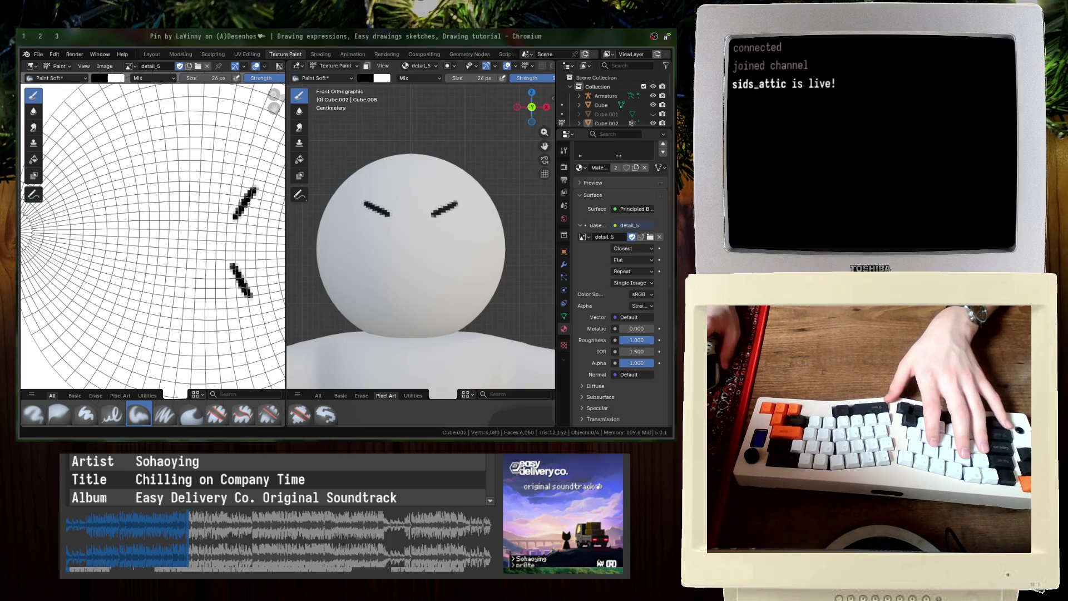
middle_click_drag(422, 251, 367, 239)
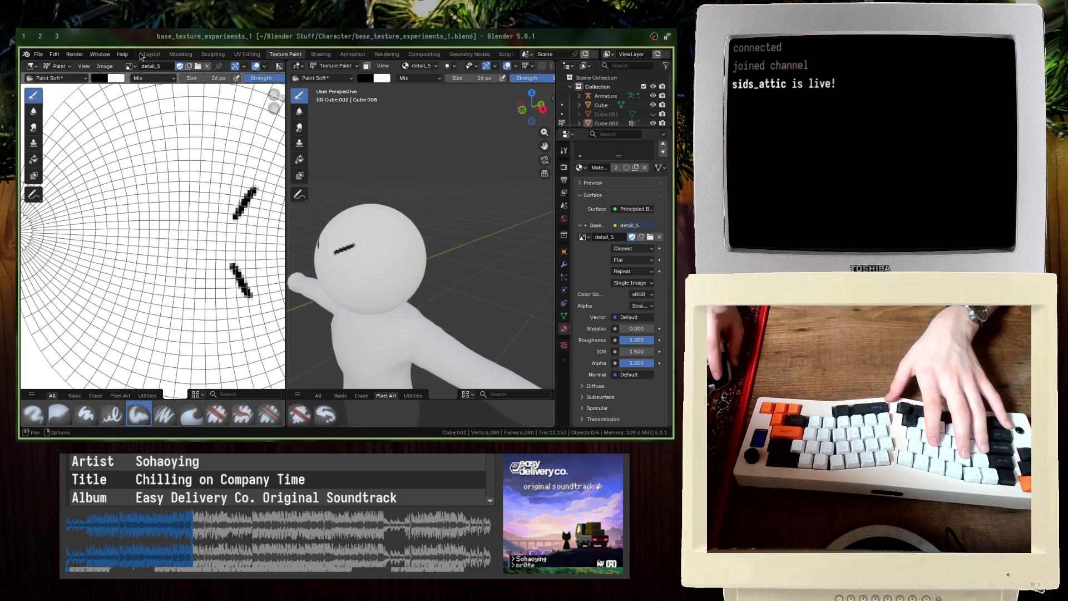
Step: In the Layout workspace, set the material's Base Color image to 9 and save
left_click(142, 56)
mouse_move(309, 198)
middle_mouse_down()
mouse_move(292, 203)
mouse_move(315, 207)
middle_mouse_up()
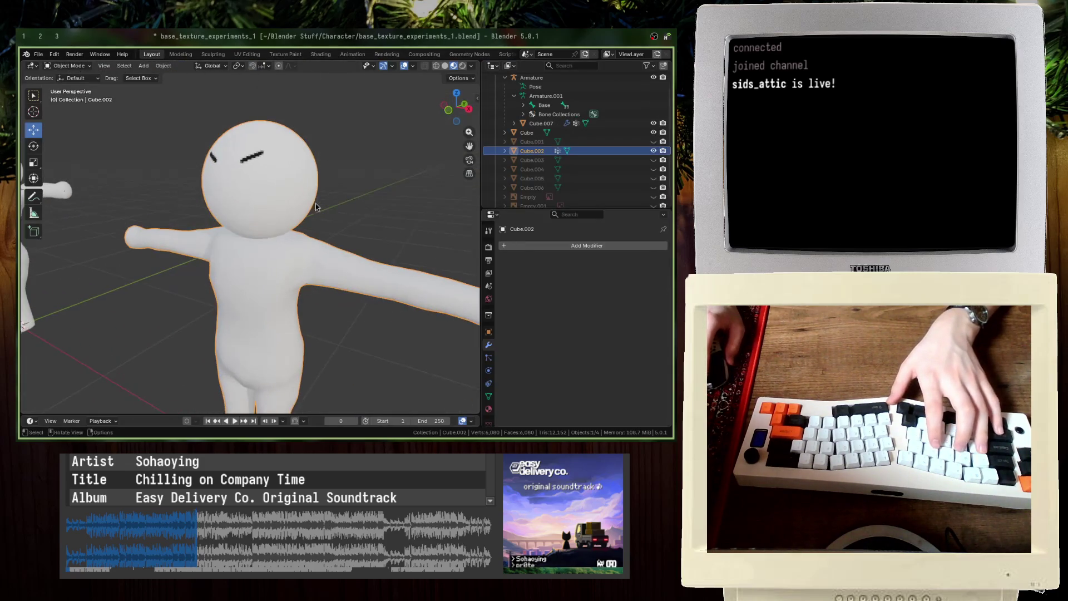
key("ctrl+s")
left_click(489, 408)
scroll(507, 334, "down", 4)
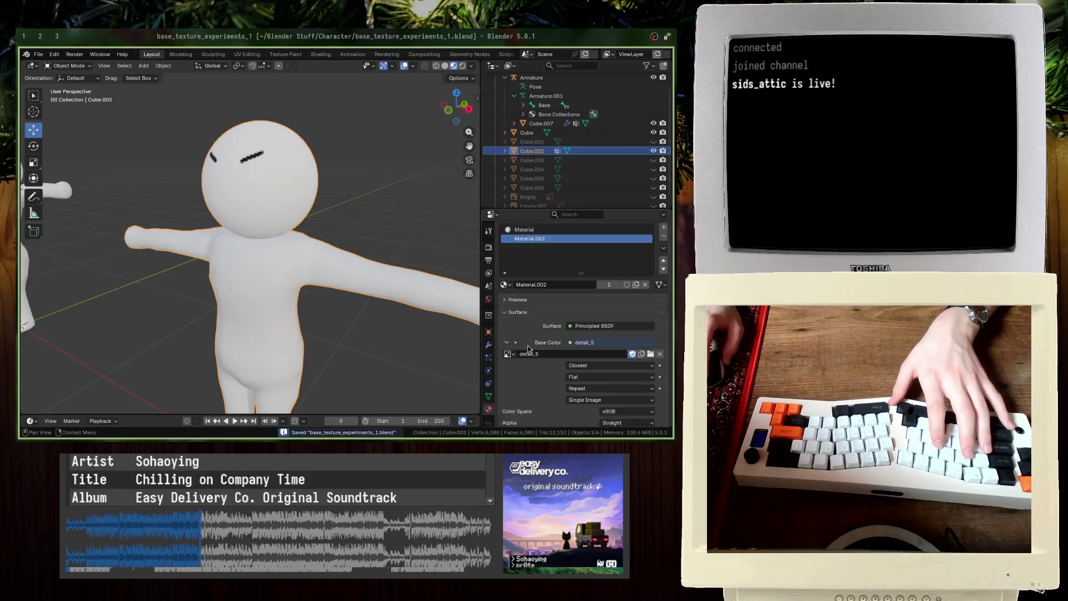
left_click(507, 334)
key("Down")
key("Down")
key("Down")
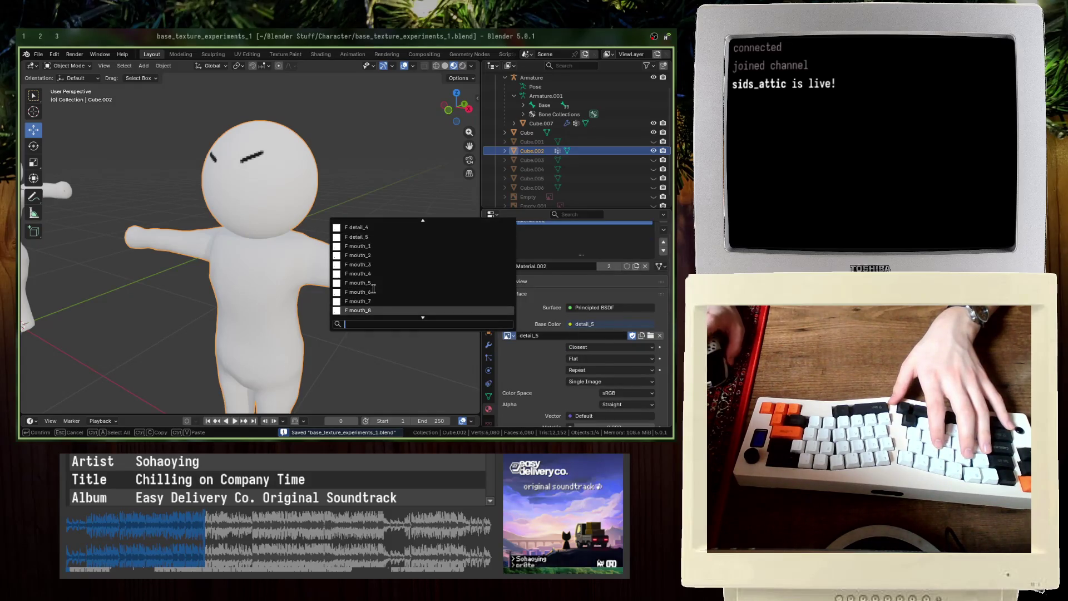
key("Up")
key("Up")
key("Up")
key("Up")
key("Up")
key("Up")
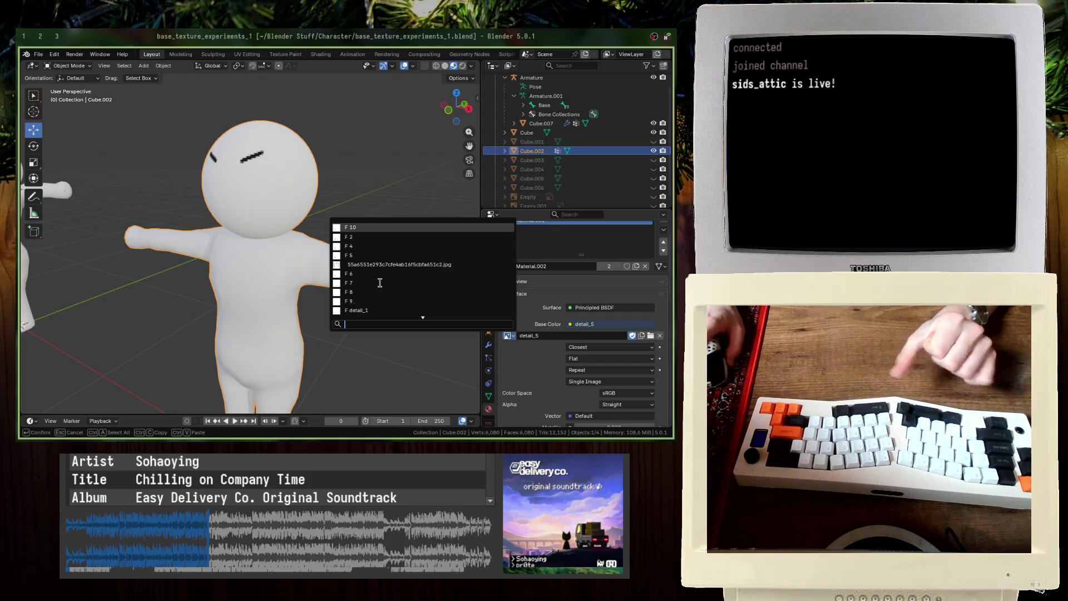
left_click(353, 303)
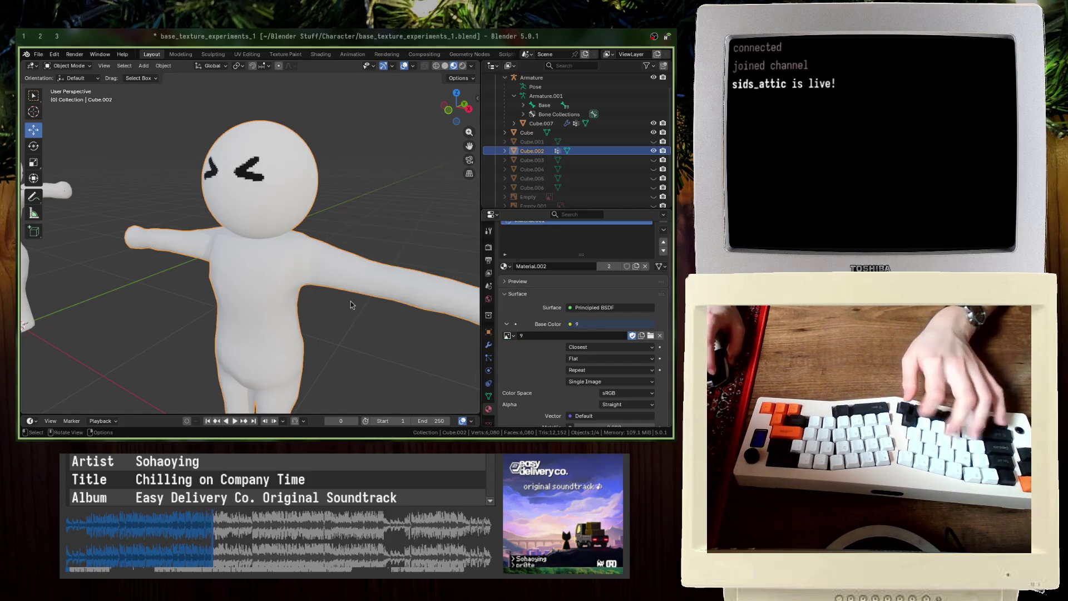
middle_click_drag(336, 270, 317, 267)
key("ctrl+s")
Step: Try image 8, then image 6 as the face texture, frame the head, and save
left_click(508, 335)
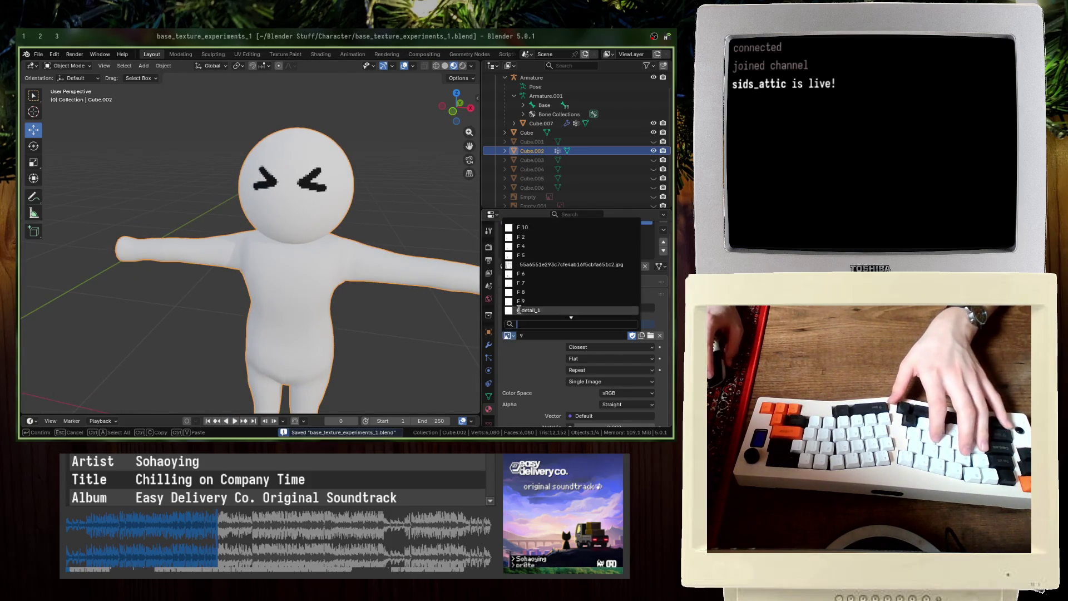
left_click(530, 295)
left_click(508, 335)
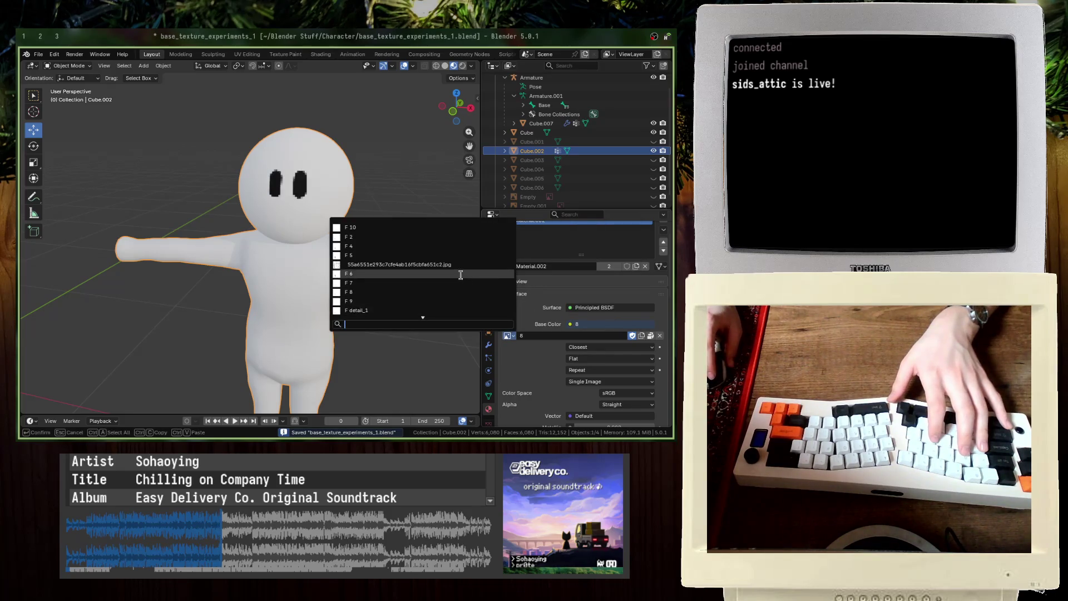
left_click(491, 317)
scroll(360, 205, "up", 8)
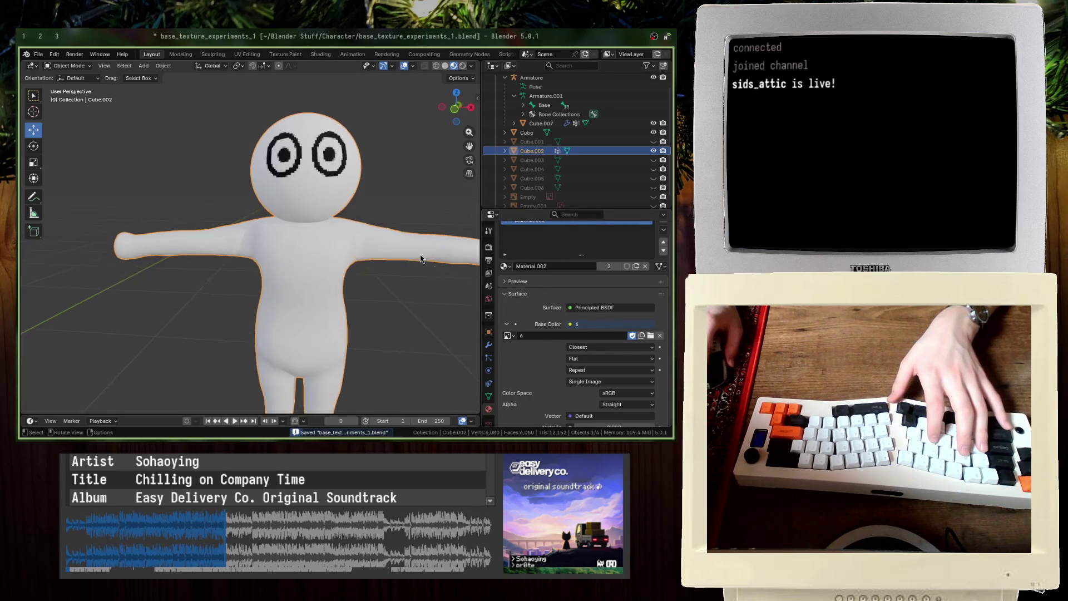
key("KP_Decimal")
key("ctrl+s")
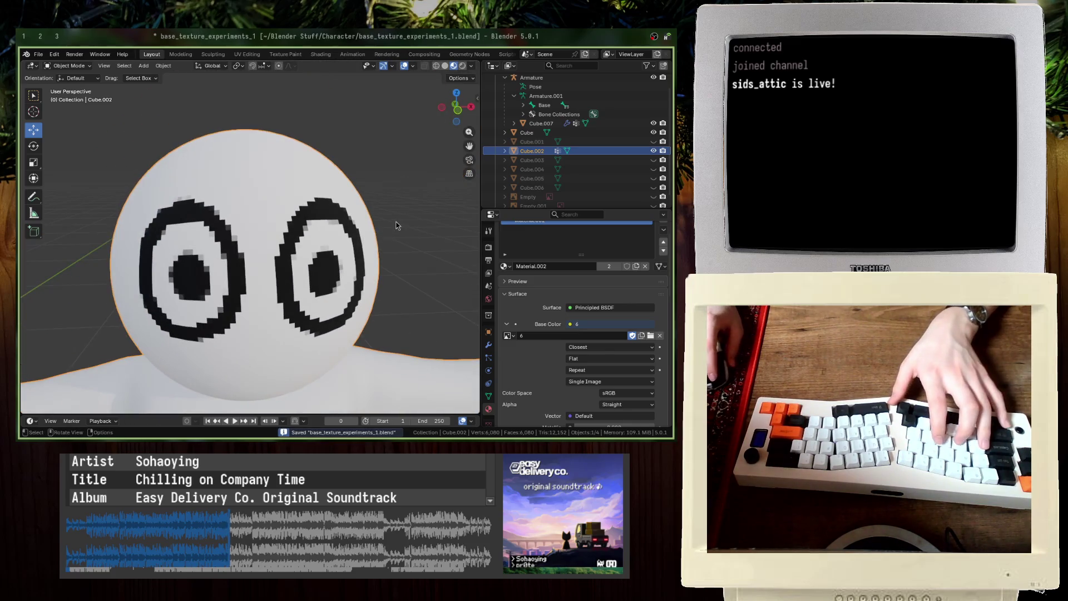
Step: Reselect Cube.002 and try image 4, then image 5 with pupils, as the face texture
key("alt+a")
left_click(337, 244)
left_click(507, 336)
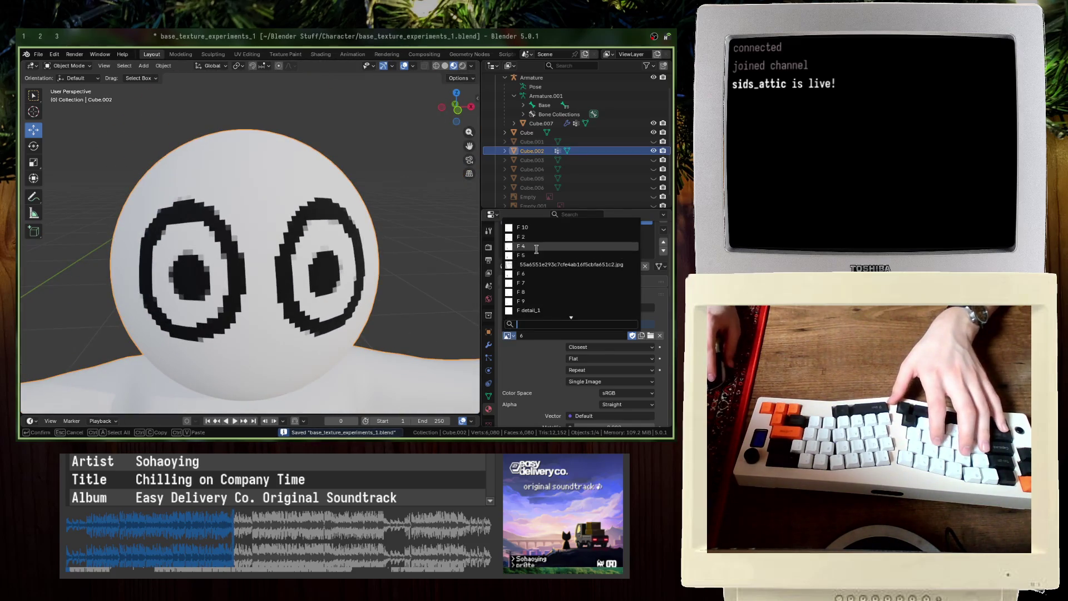
left_click(523, 270)
left_click(507, 335)
left_click(507, 264)
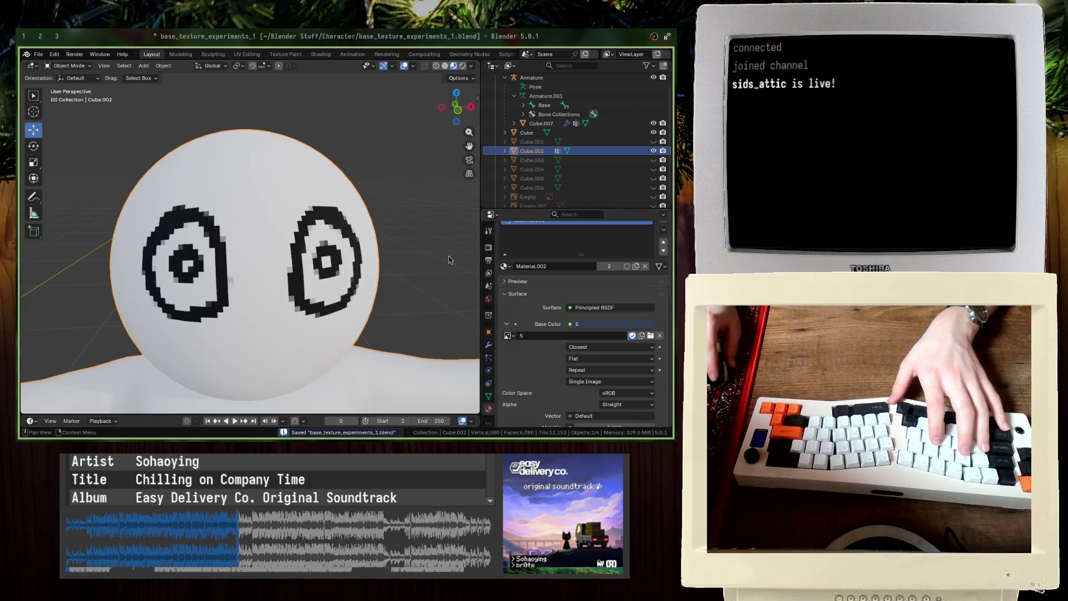
scroll(401, 267, "down", 5)
Step: Apply image 2 with half-lidded eyes, save, and orbit to a side view
left_click(508, 336)
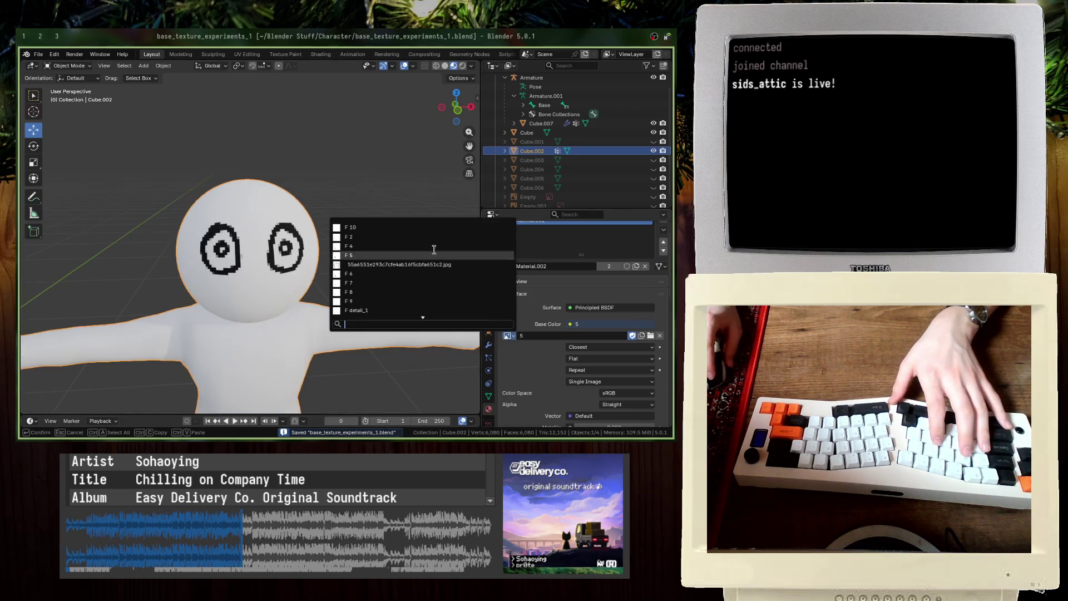
left_click(360, 236)
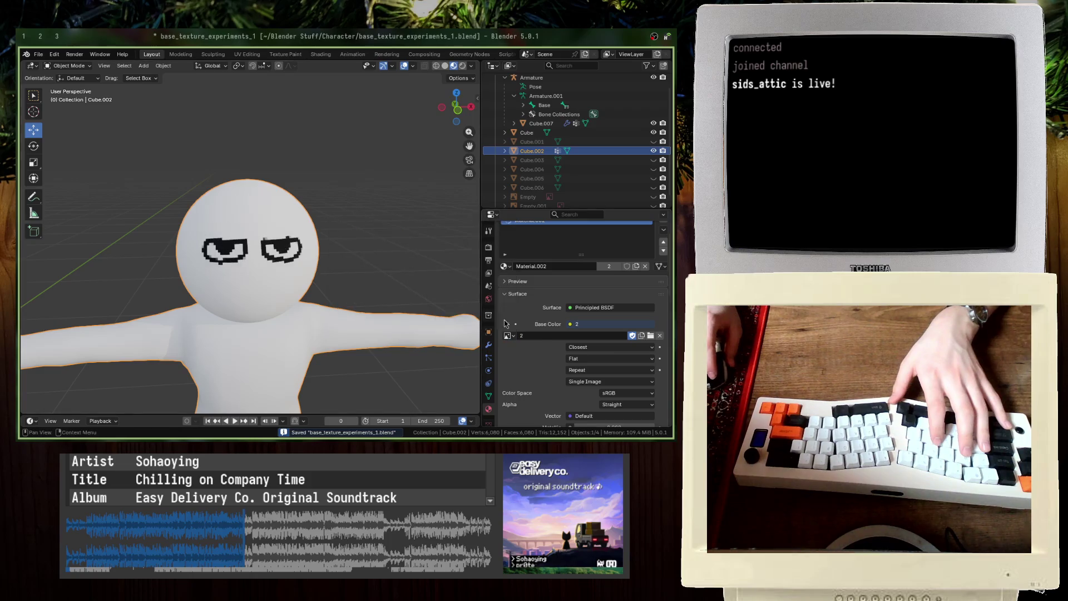
left_click(374, 252)
middle_click_drag(374, 252, 357, 267)
key("ctrl+s")
middle_click_drag(300, 204, 263, 204)
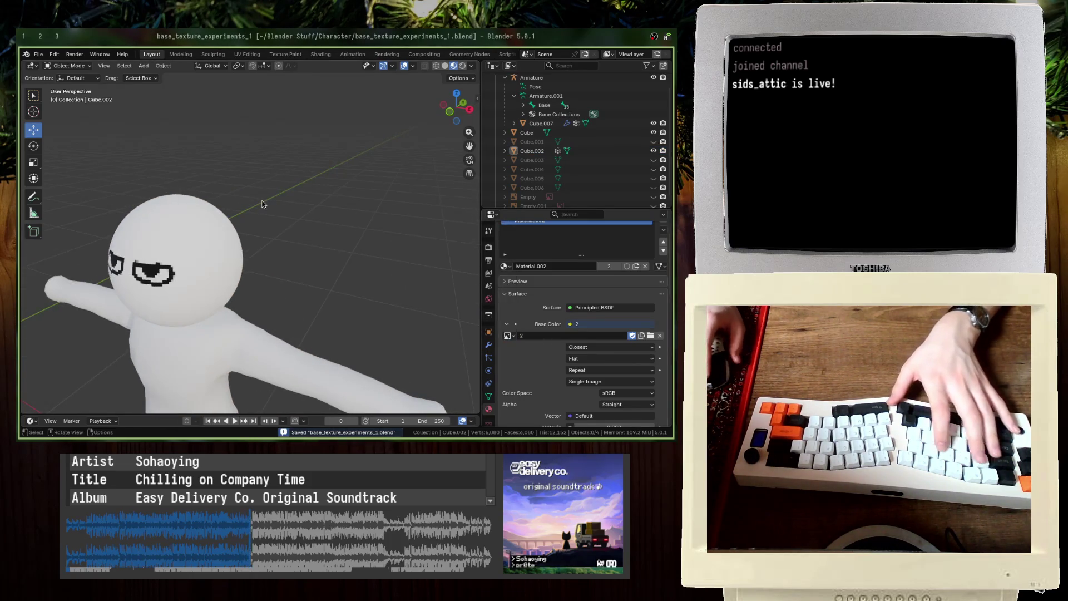
scroll(263, 204, "down", 6)
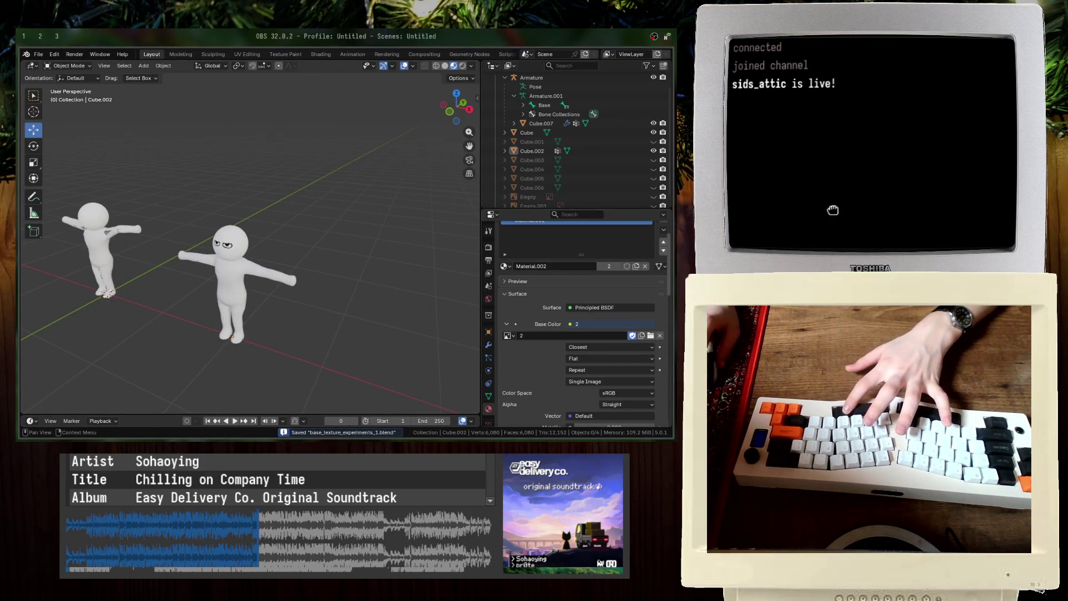
mouse_move(261, 192)
middle_mouse_down()
mouse_move(236, 184)
mouse_move(250, 176)
middle_mouse_up()
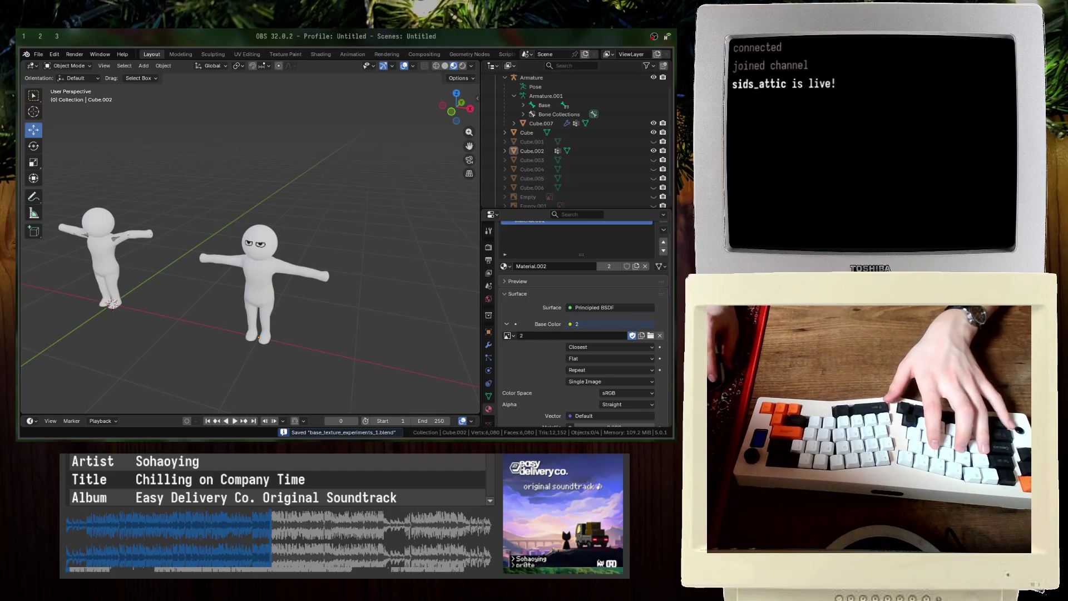
scroll(353, 167, "up", 5)
scroll(353, 165, "down", 6)
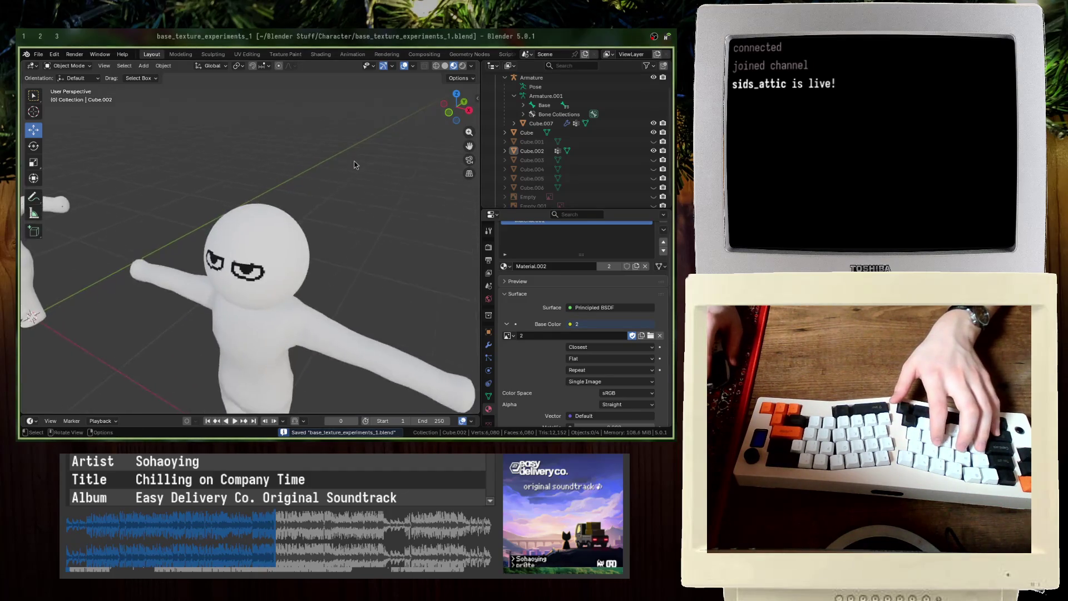
key("KP_Decimal")
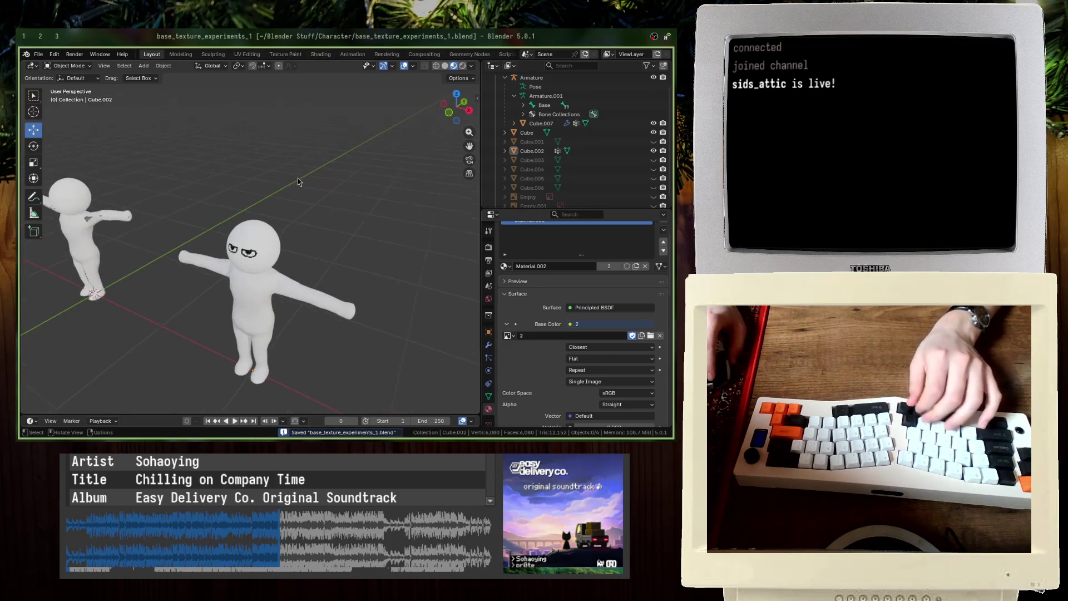
scroll(359, 183, "down", 3, "shift")
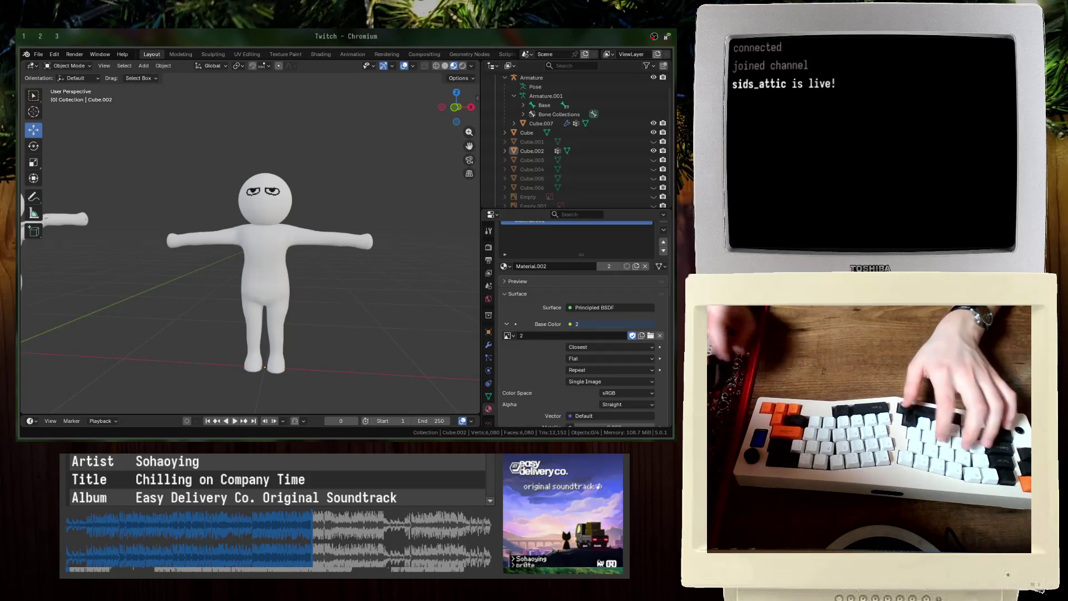
key("alt+Tab")
key("alt+Tab")
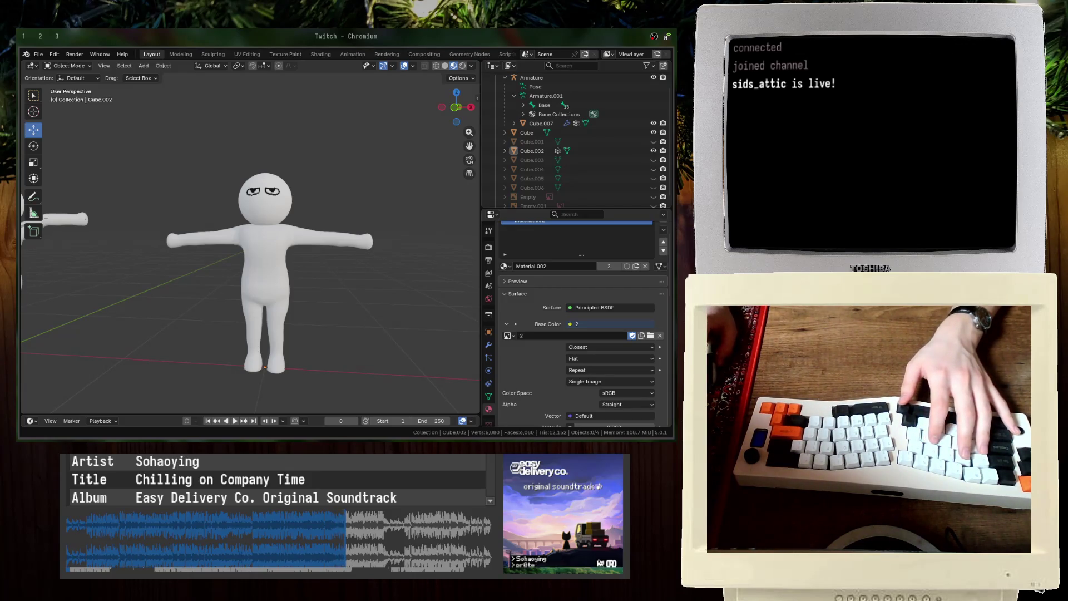
mouse_move(362, 212)
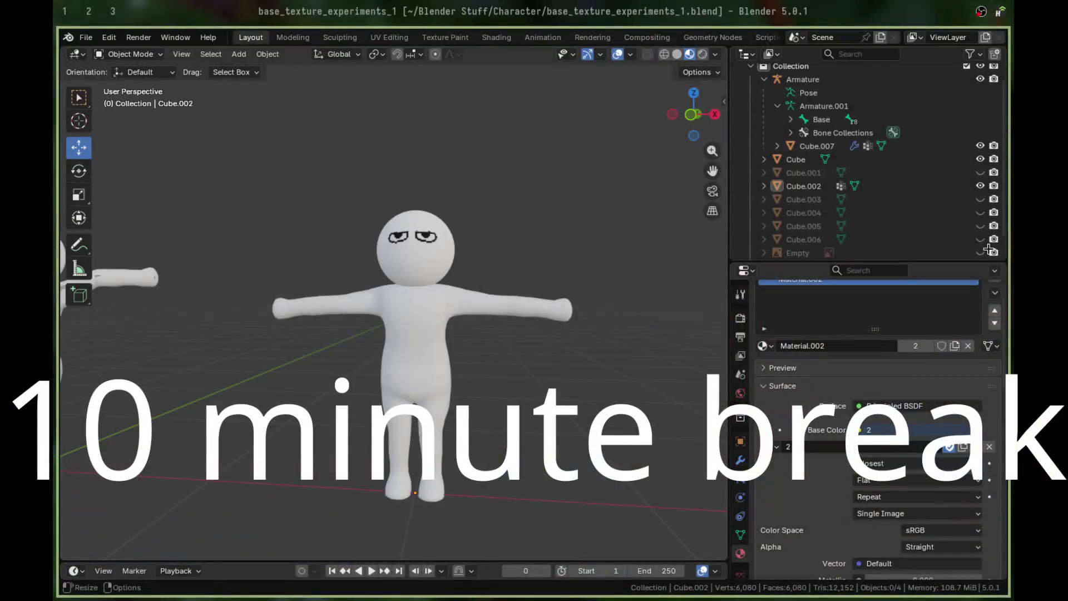
Step: Set the Base Color image to 8 with plain oval eyes and save base_texture_experiments_1.blend
scroll(987, 249, "up", 1)
middle_click_drag(524, 165, 491, 174)
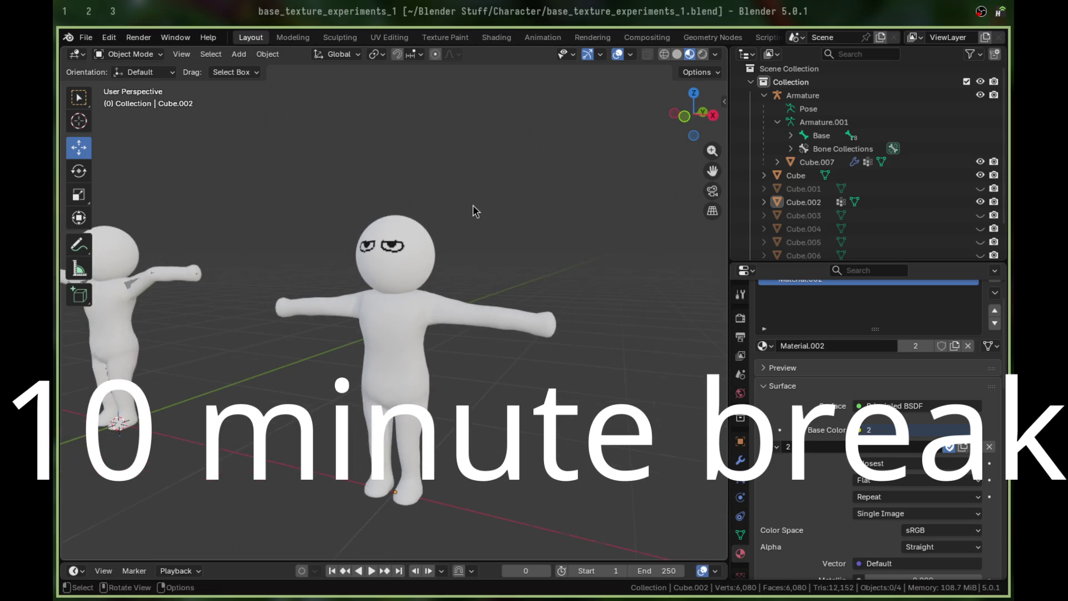
scroll(505, 201, "up", 4)
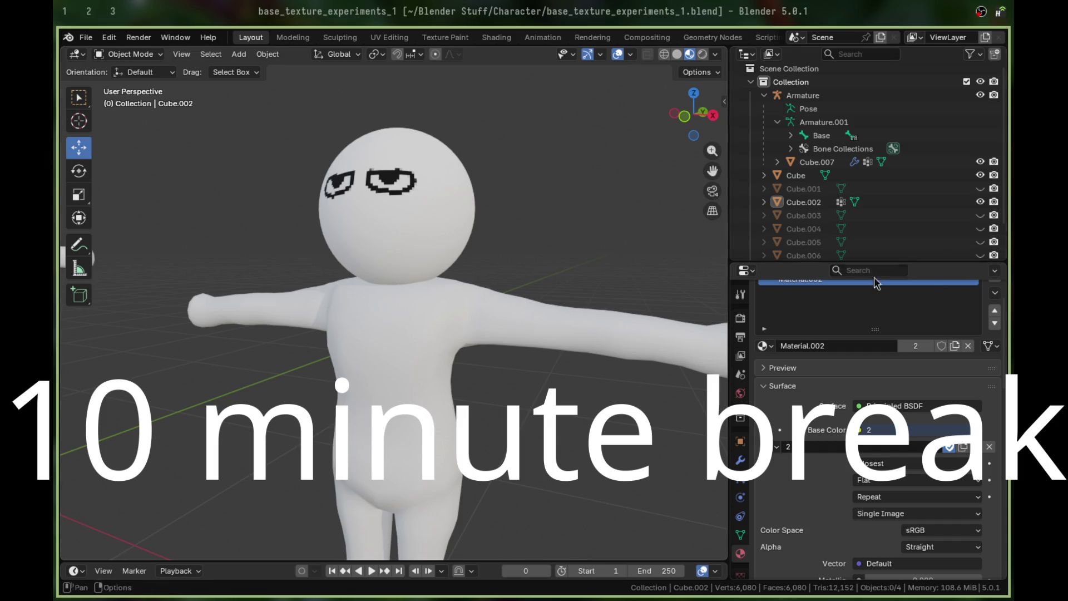
left_click(777, 447)
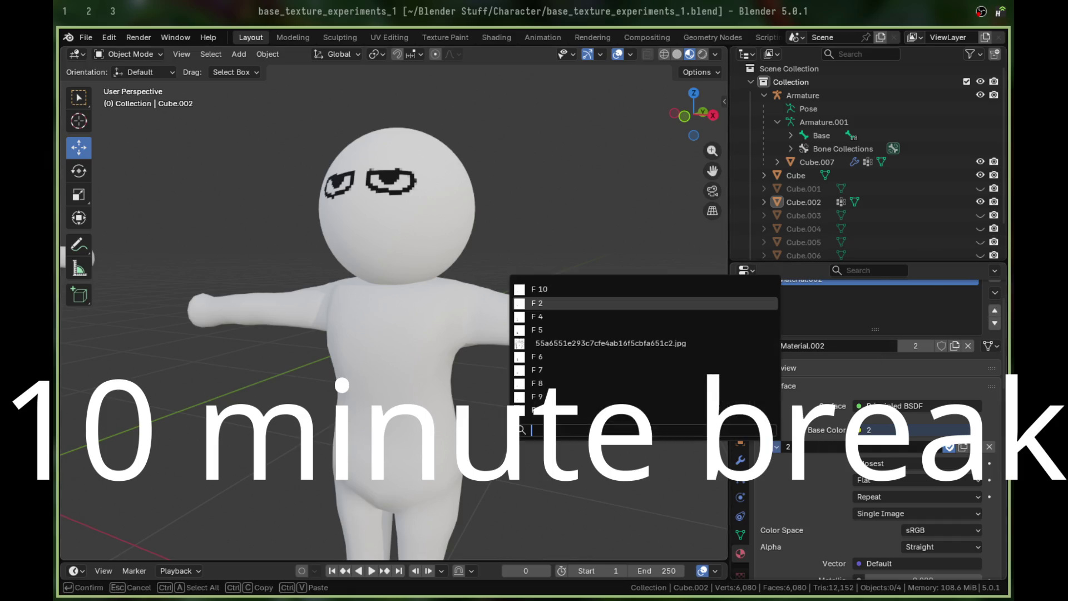
left_click(673, 390)
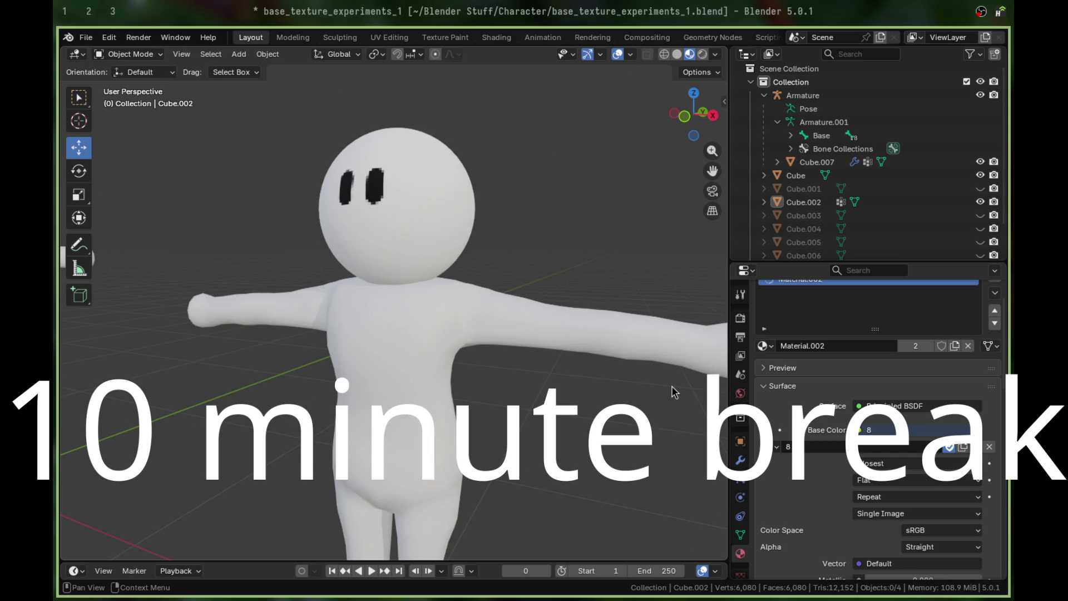
mouse_move(640, 324)
middle_mouse_down()
mouse_move(655, 322)
mouse_move(602, 310)
middle_mouse_up()
key("ctrl+s")
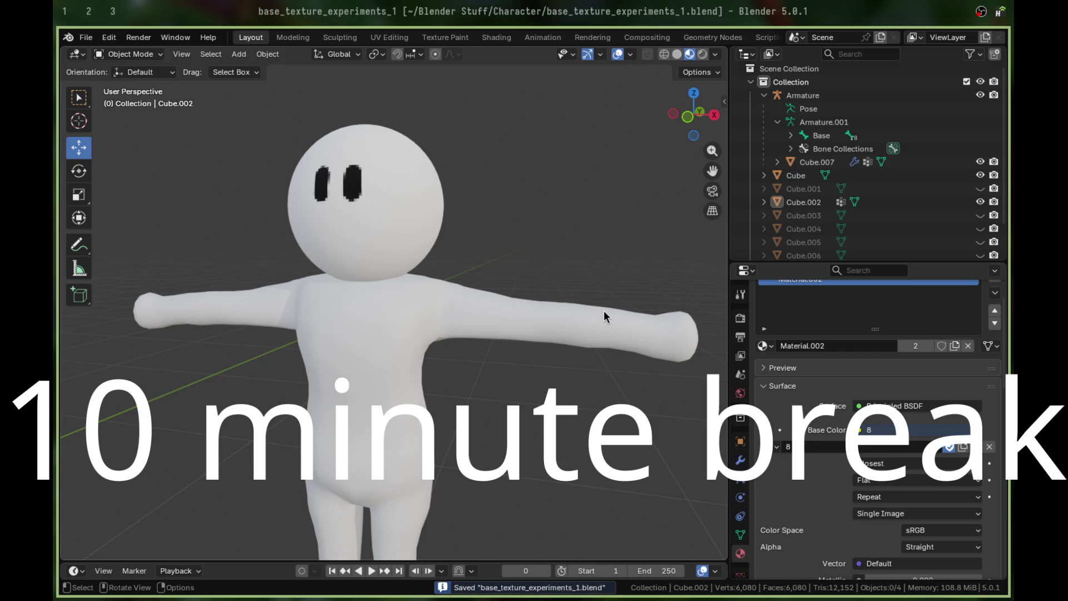
key("alt+Tab")
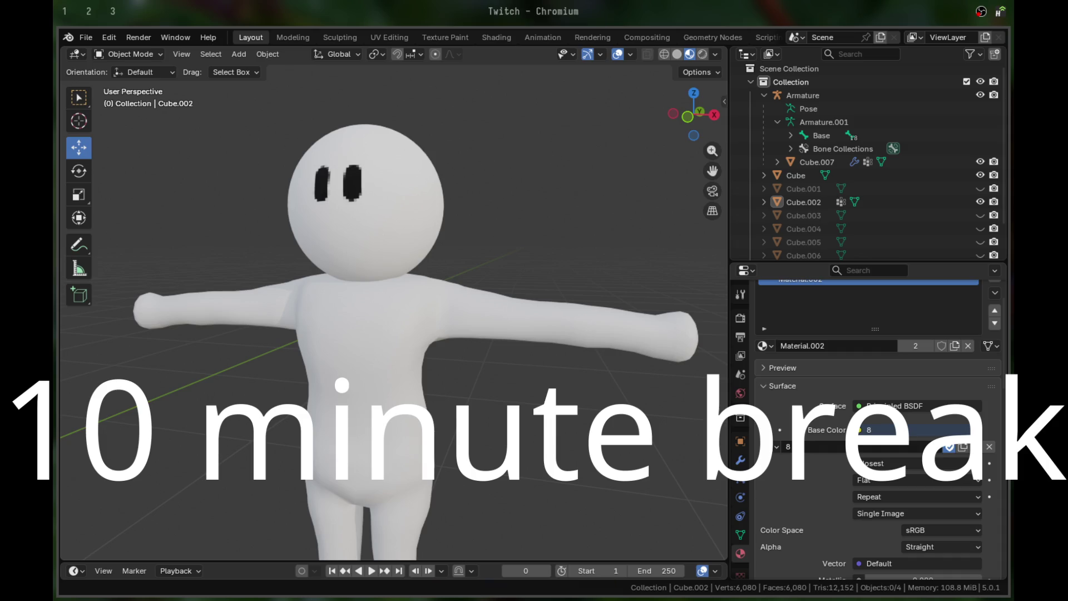
key("alt+Tab")
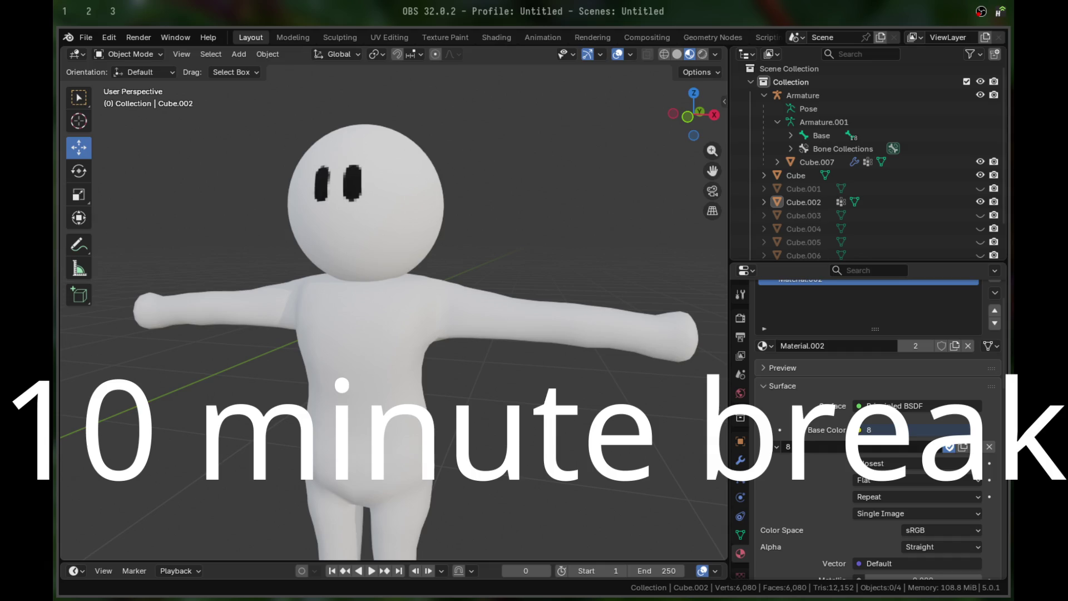
key("alt+Tab")
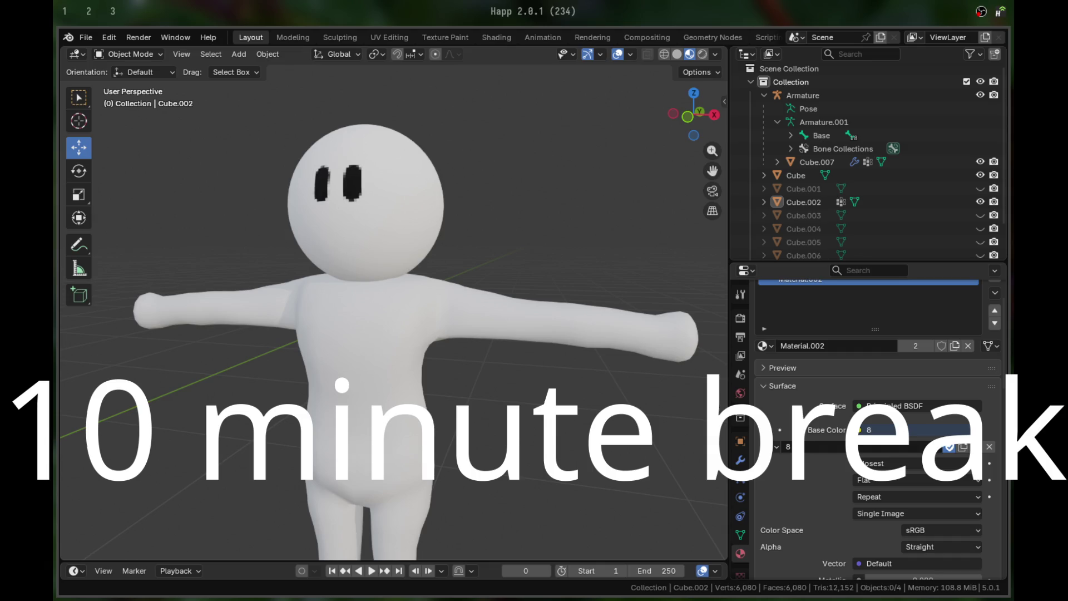